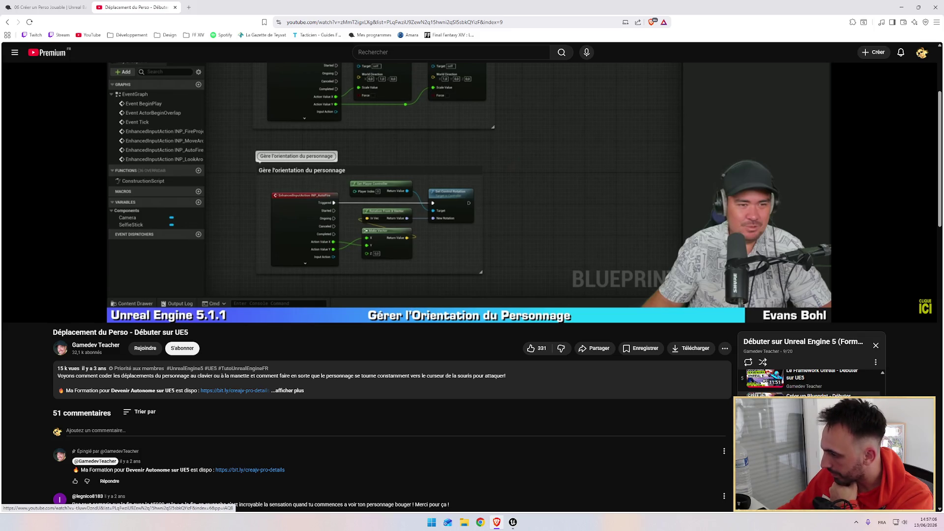
Open Créer un Blueprint in a new tab, then play Créer un Perso Jouable from the playlist.
{"action": "middle_click", "coordinate": [807, 398]}
{"action": "left_click", "coordinate": [228, 7]}
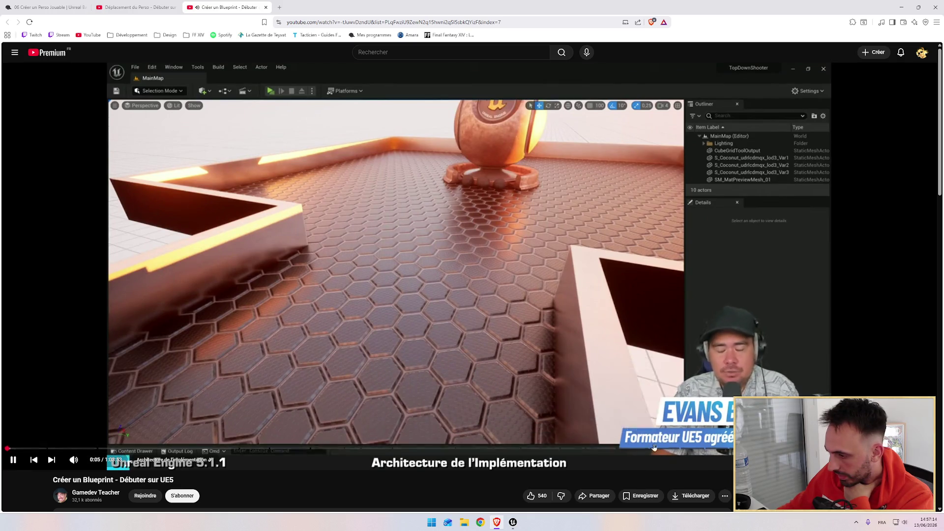
{"action": "scroll", "coordinate": [751, 449], "scroll_direction": "down", "scroll_amount": 3}
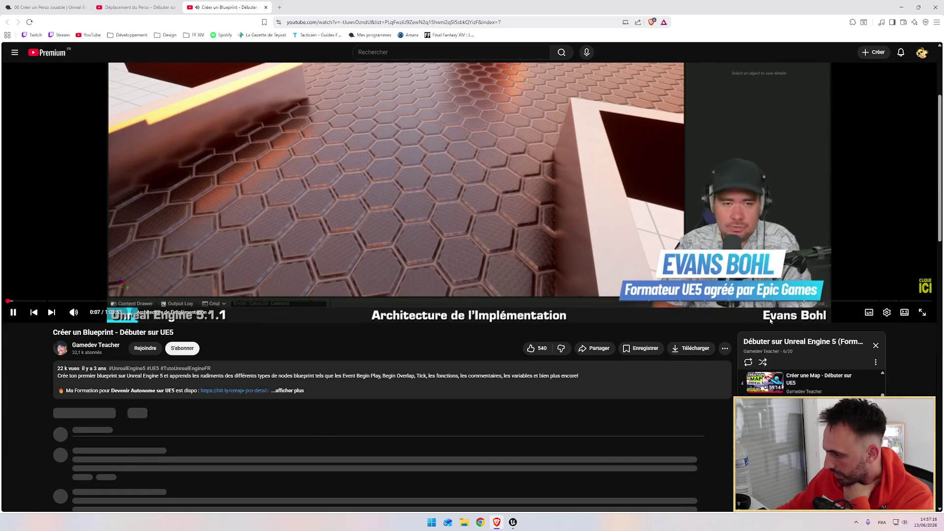
{"action": "left_click", "coordinate": [750, 448]}
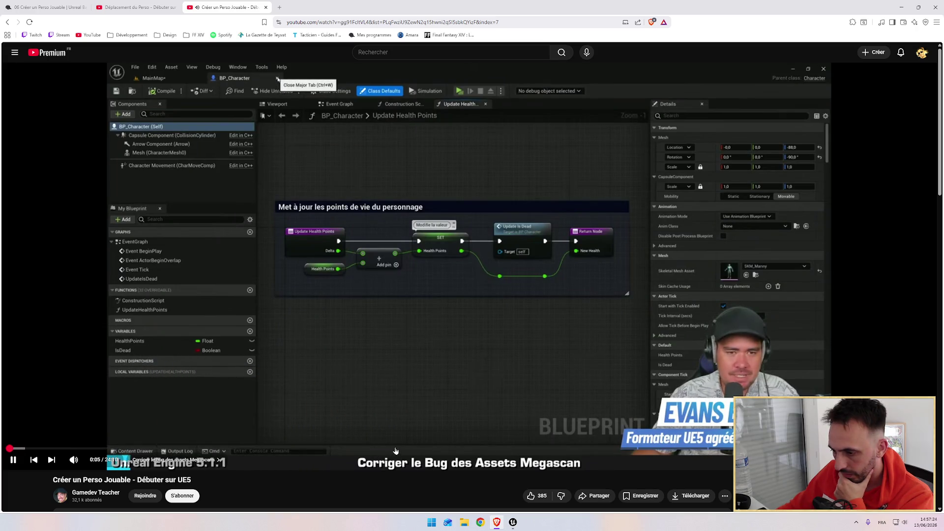
Skip ahead past 10:46, 12:22 and 15:24 to the Ajouter la Caméra au Héros chapter.
{"action": "left_click", "coordinate": [419, 447]}
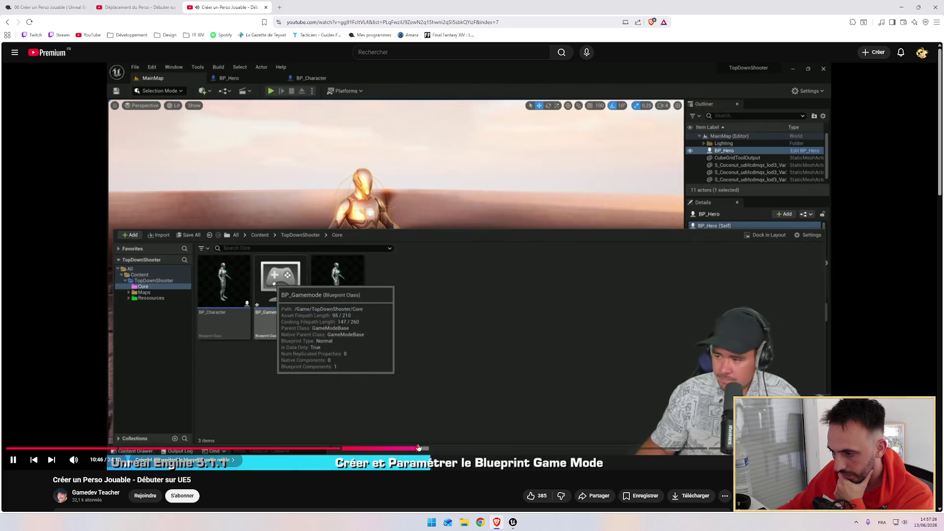
{"action": "left_click", "coordinate": [479, 449]}
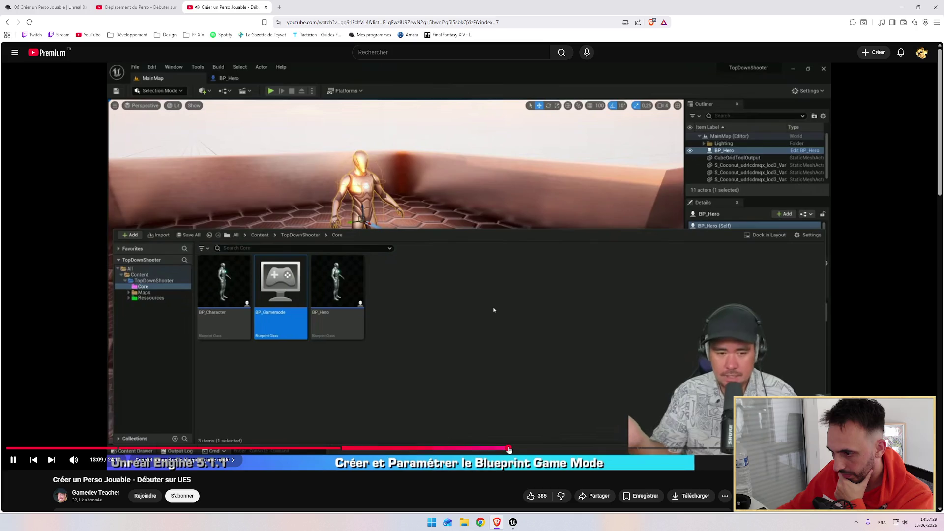
{"action": "left_click", "coordinate": [509, 449]}
{"action": "left_click", "coordinate": [532, 449]}
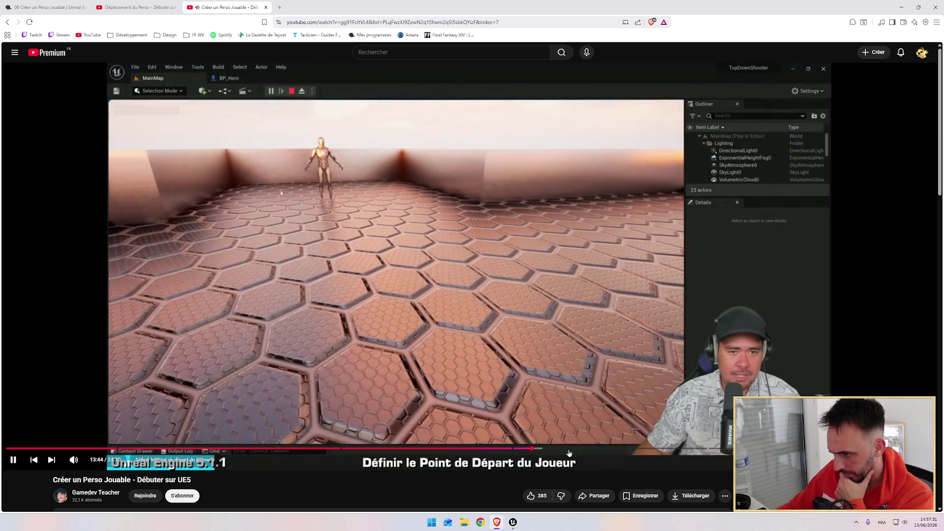
{"action": "left_click", "coordinate": [596, 449]}
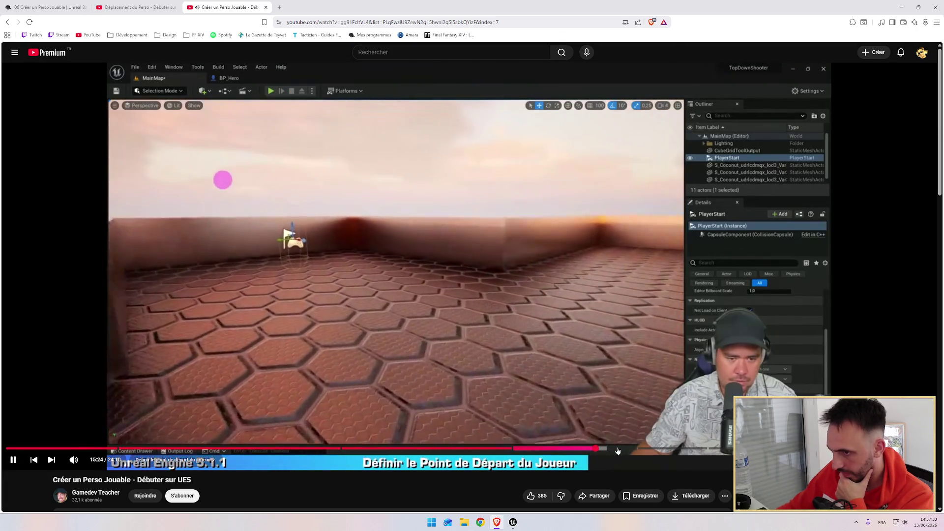
{"action": "left_click", "coordinate": [618, 450]}
{"action": "left_click", "coordinate": [677, 449]}
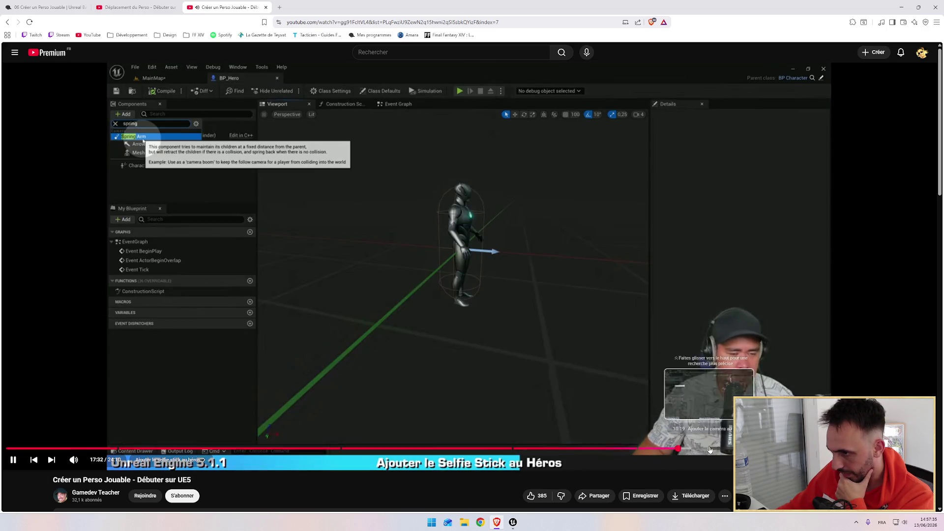
{"action": "left_click", "coordinate": [710, 449]}
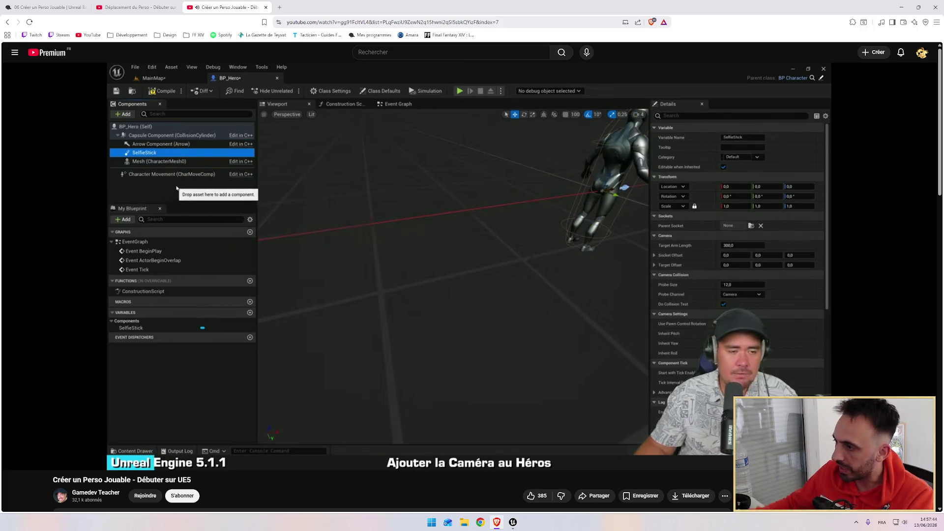
Skip forward in short jumps, with one rewind, until Paramétrer le Point de Vue starts past 20:30.
{"action": "mouse_move", "coordinate": [77, 380]}
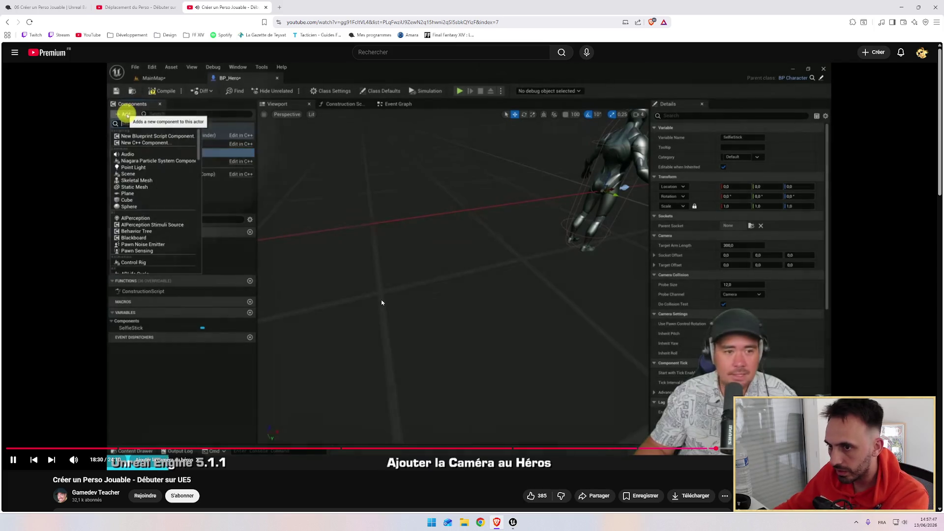
{"action": "key", "text": "Right"}
{"action": "key", "text": "Right"}
{"action": "key", "text": "Right"}
{"action": "key", "text": "Right"}
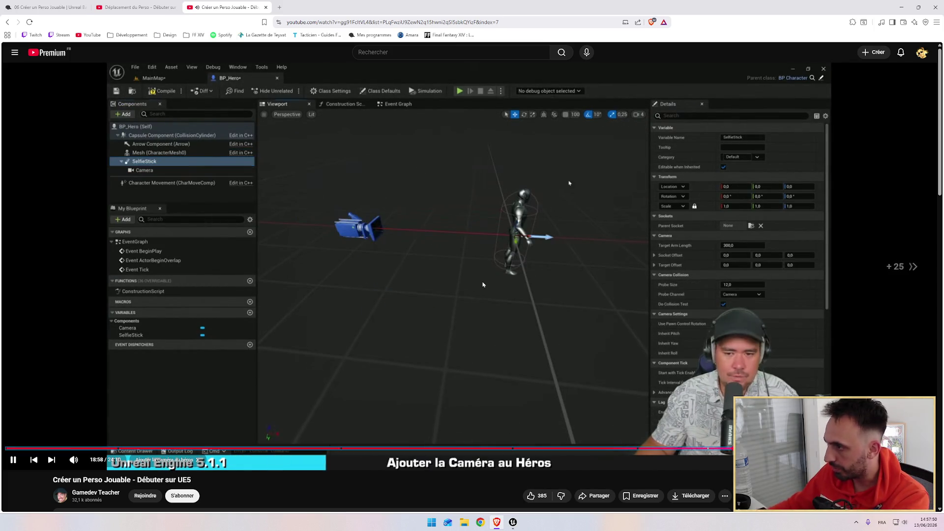
{"action": "key", "text": "Right"}
{"action": "key", "text": "Right"}
{"action": "key", "text": "Right"}
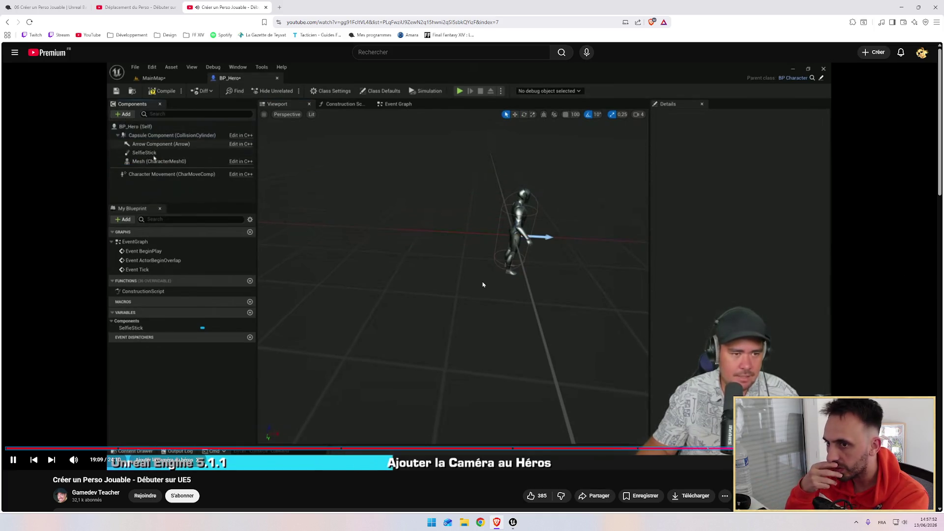
{"action": "key", "text": "Right"}
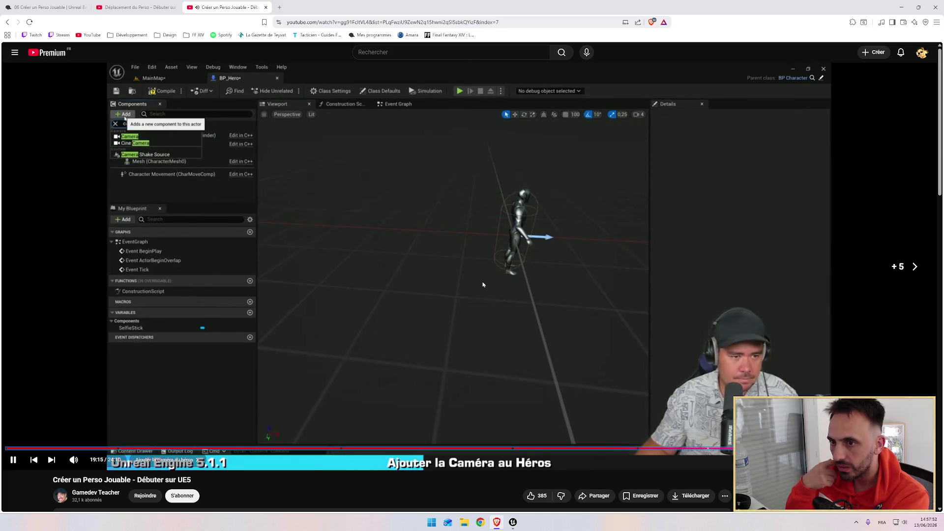
{"action": "key", "text": "Right"}
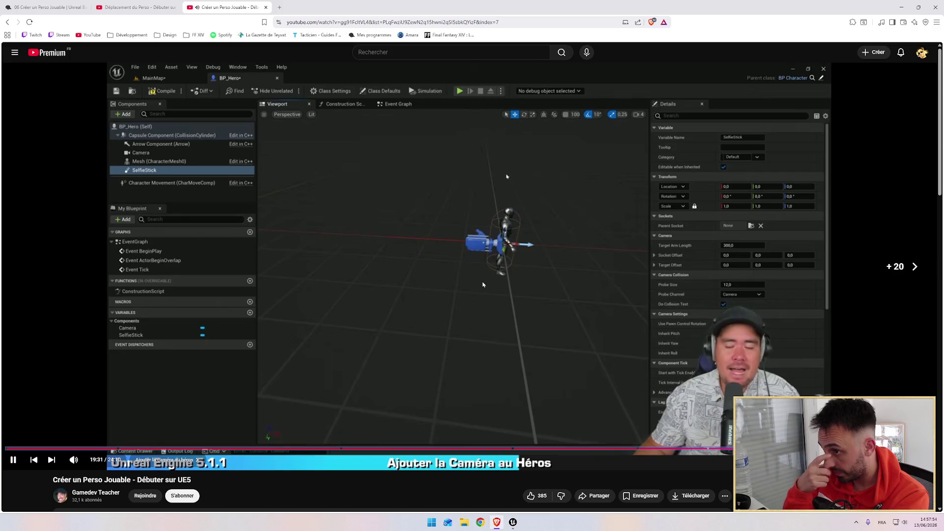
{"action": "key", "text": "Right"}
{"action": "key", "text": "Right"}
{"action": "key", "text": "Right"}
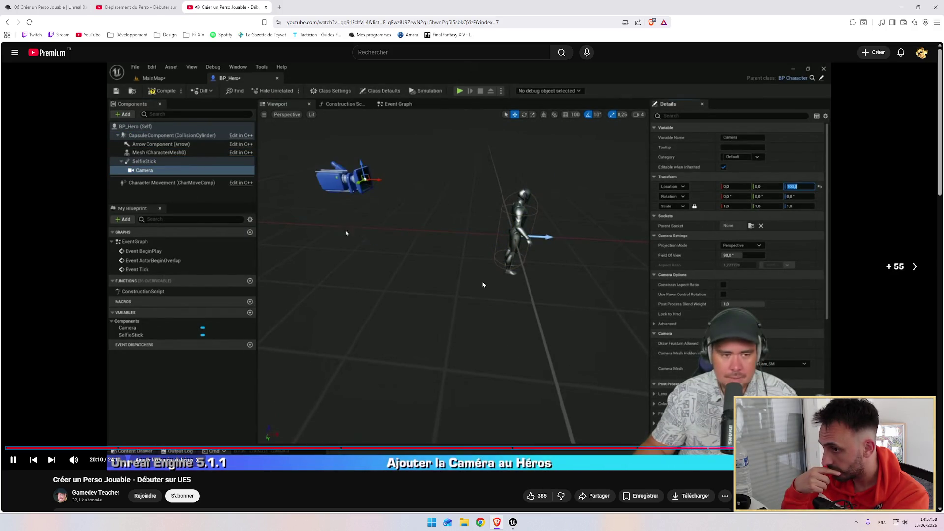
{"action": "key", "text": "Right"}
{"action": "key", "text": "Right"}
{"action": "key", "text": "Right"}
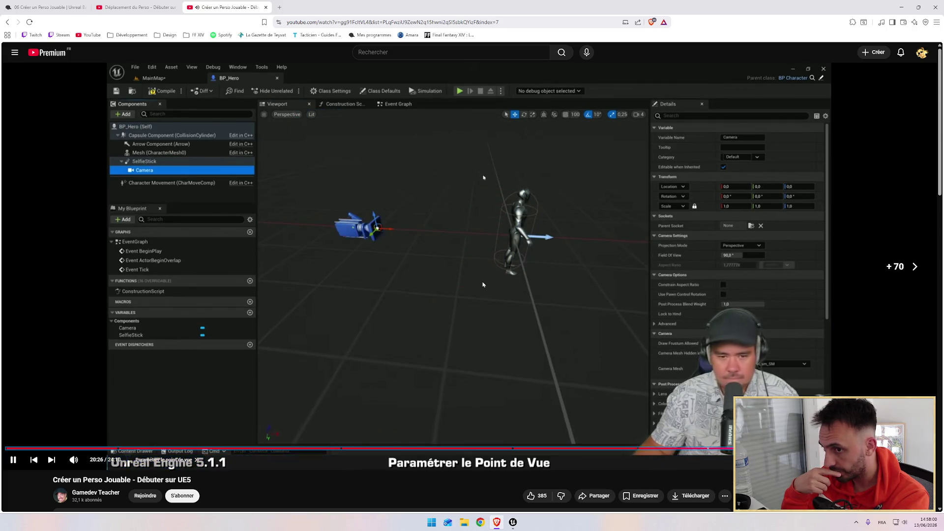
{"action": "key", "text": "Left"}
{"action": "key", "text": "Left"}
{"action": "key", "text": "Left"}
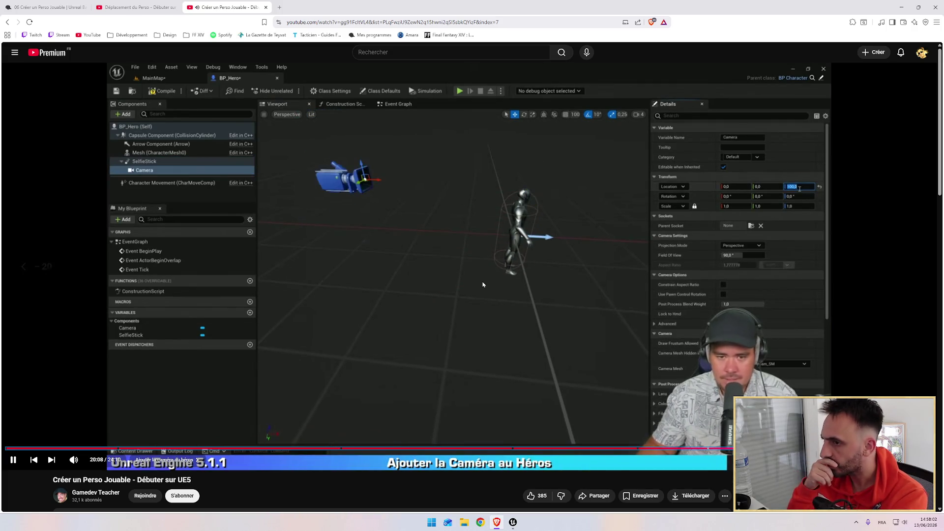
{"action": "key", "text": "Right"}
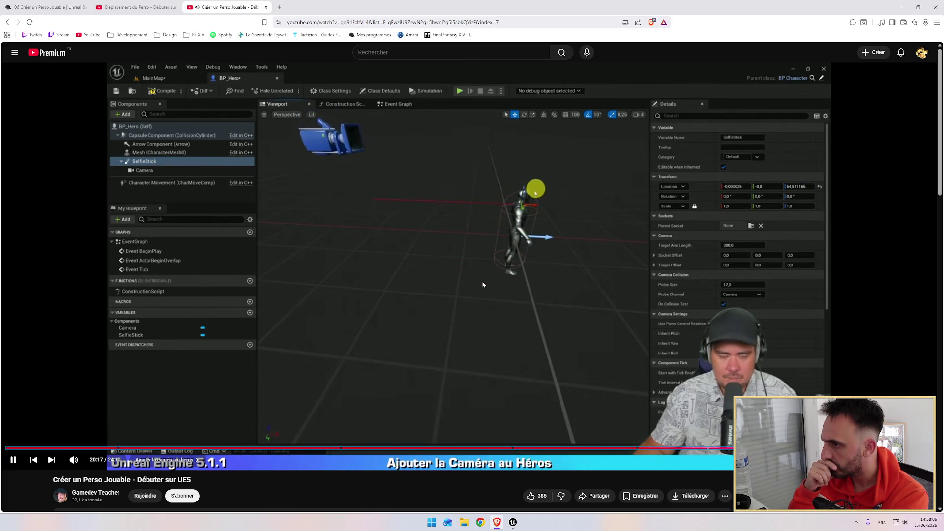
{"action": "key", "text": "Right"}
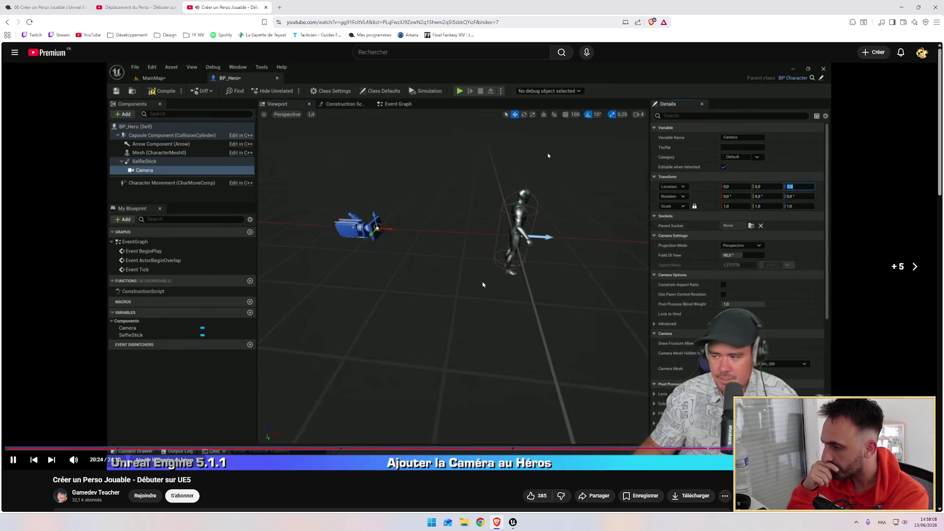
{"action": "key", "text": "Right"}
{"action": "key", "text": "Right"}
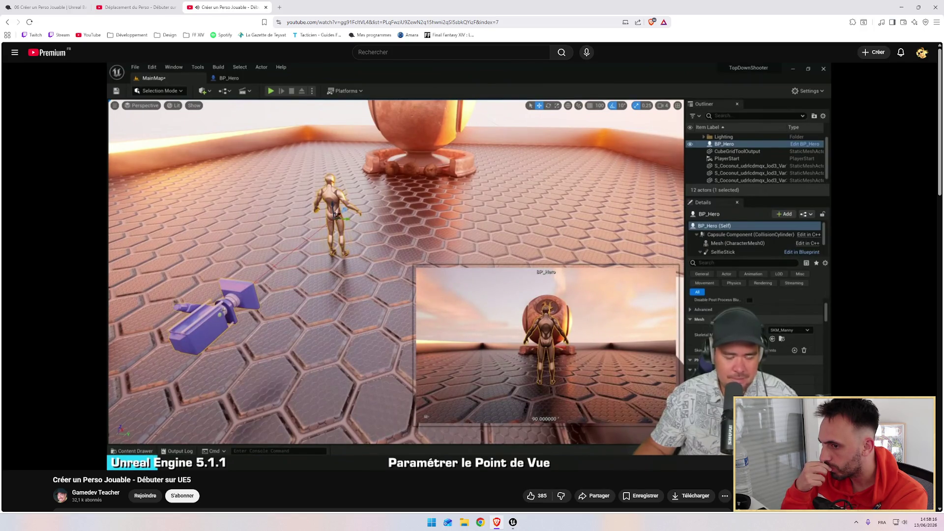
Skip ahead to the BP_Hero scene with the SelfieStick rotated to about -60°.
{"action": "key", "text": "Right"}
{"action": "key", "text": "Right"}
{"action": "key", "text": "Right"}
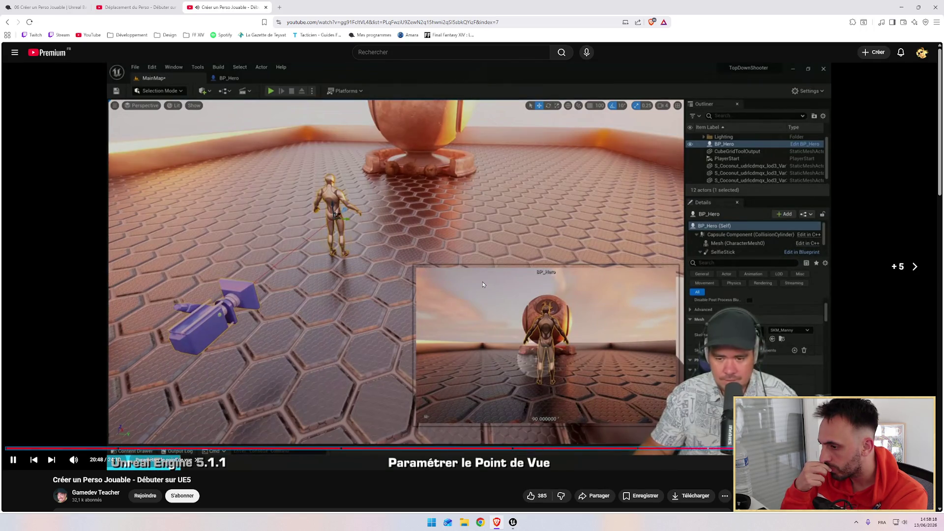
{"action": "key", "text": "Right"}
{"action": "key", "text": "Right"}
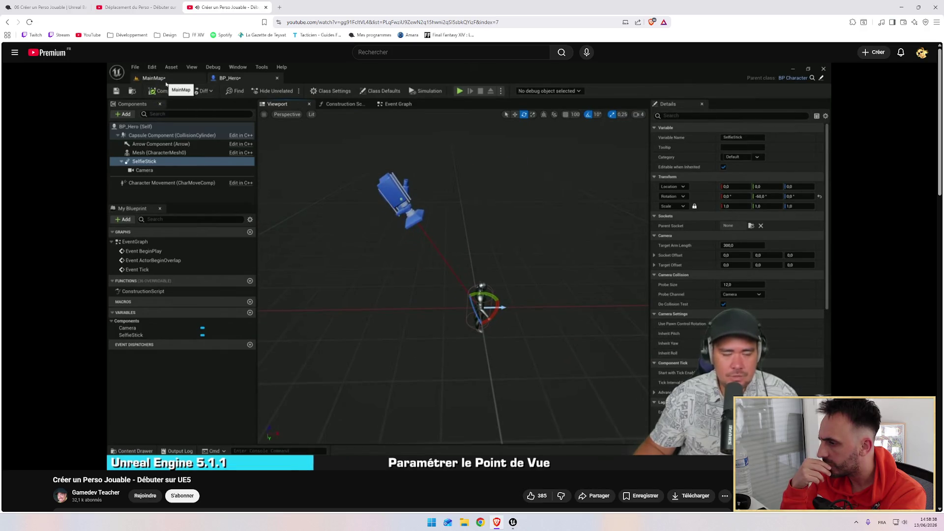
Skip to the Target Arm Length 800 change and pause the tutorial at 23:01.
{"action": "key", "text": "Right"}
{"action": "key", "text": "Right"}
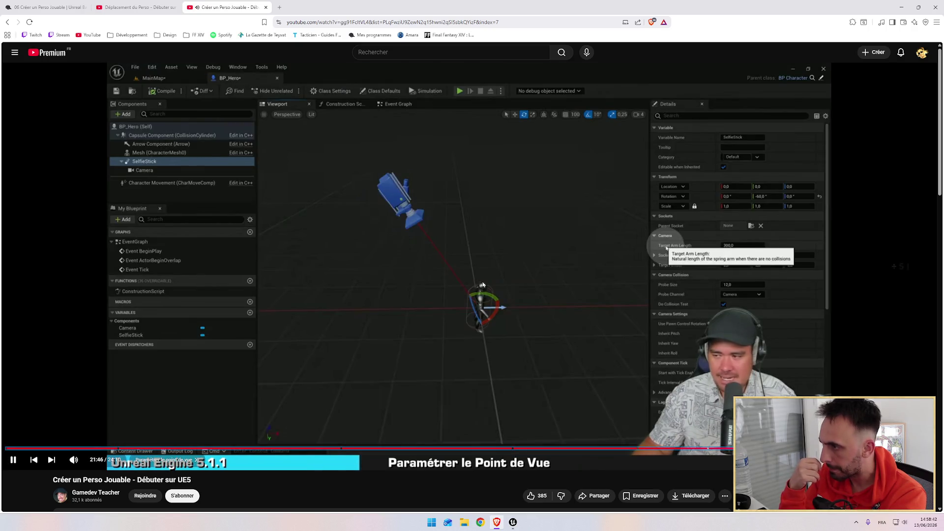
{"action": "key", "text": "Right"}
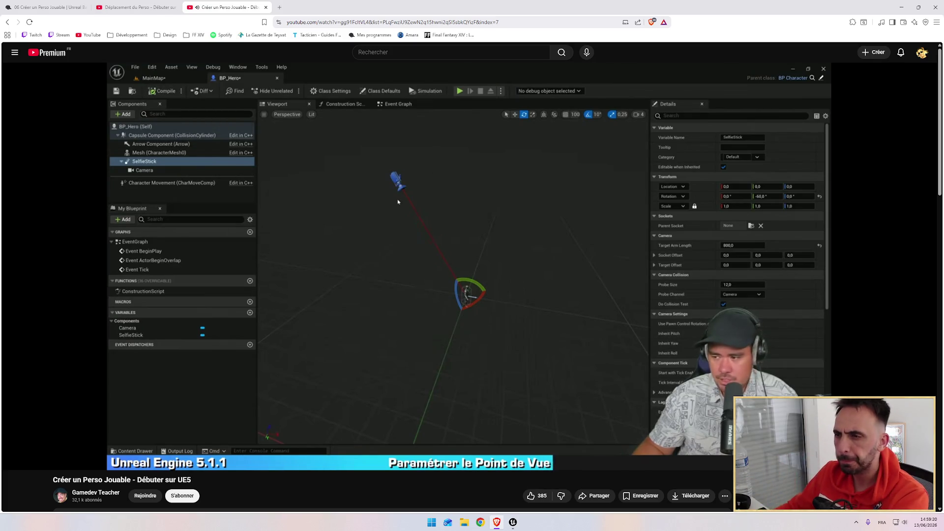
{"action": "mouse_move", "coordinate": [513, 316]}
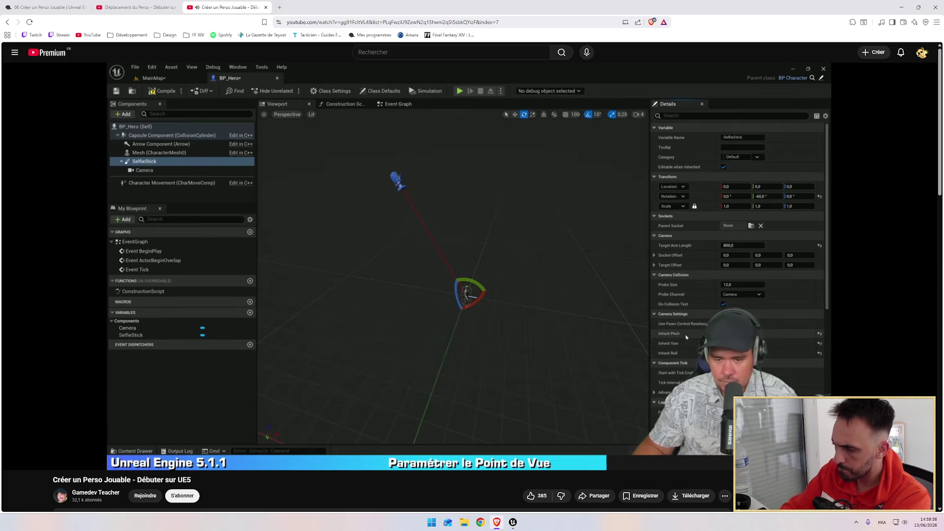
{"action": "mouse_move", "coordinate": [604, 435]}
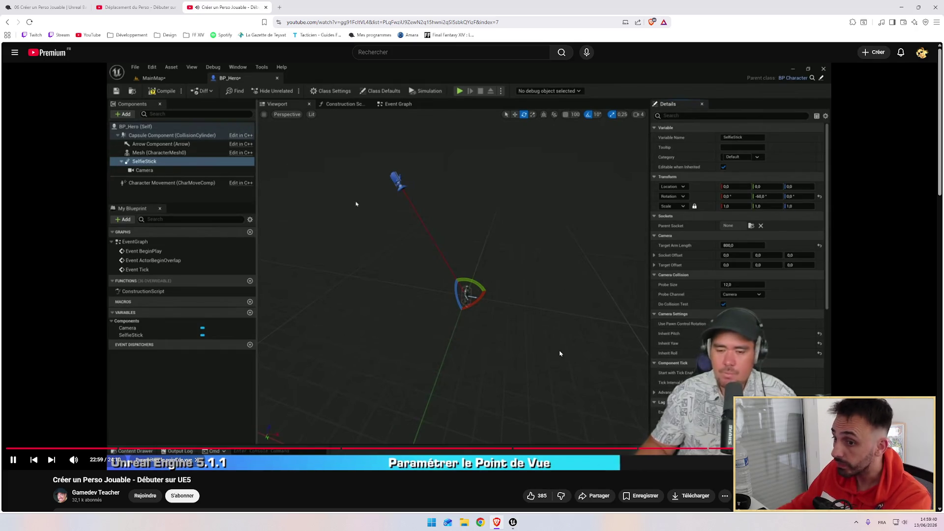
{"action": "left_click", "coordinate": [538, 328]}
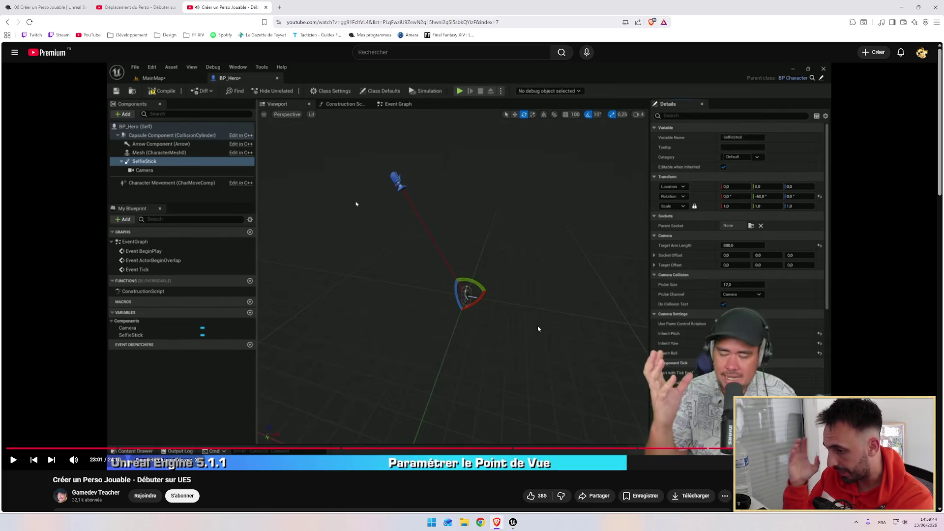
Resume the tutorial and pause it at 23:50 on the top-down play test.
{"action": "left_click", "coordinate": [538, 329]}
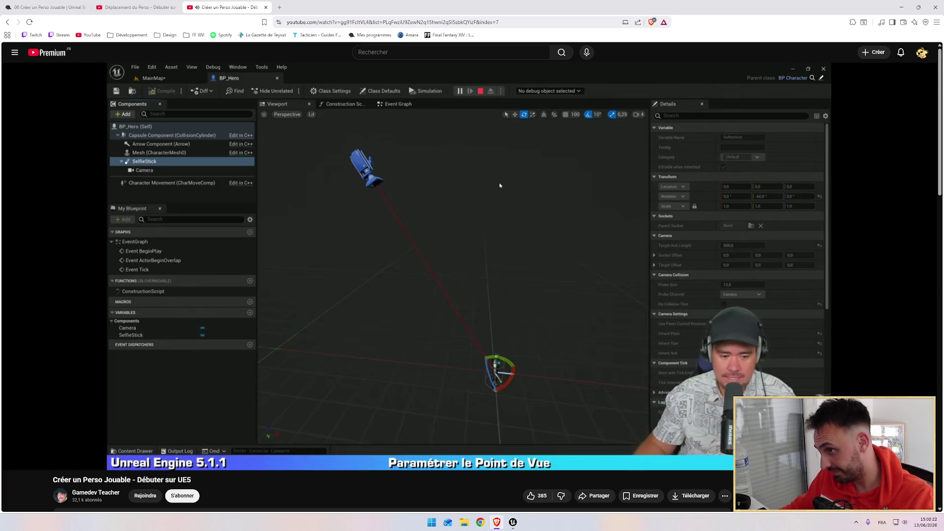
{"action": "mouse_move", "coordinate": [465, 303]}
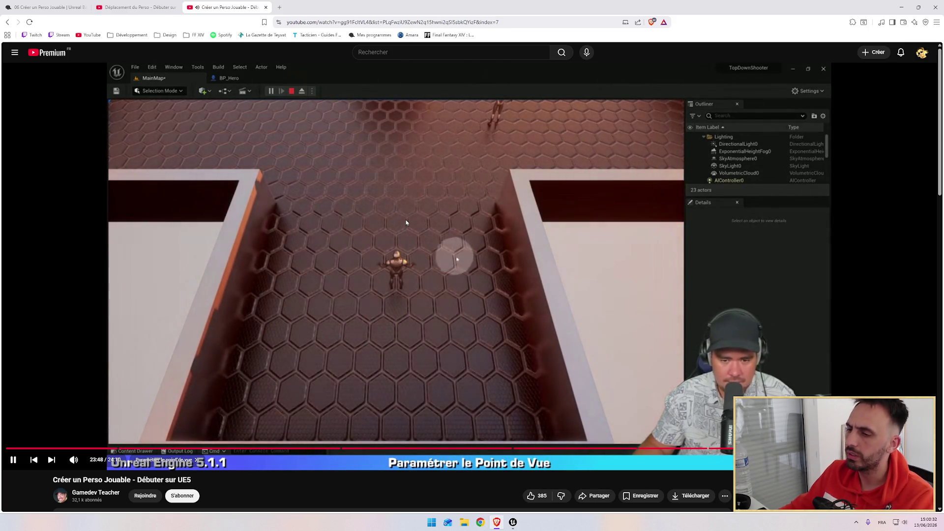
{"action": "left_click", "coordinate": [381, 142]}
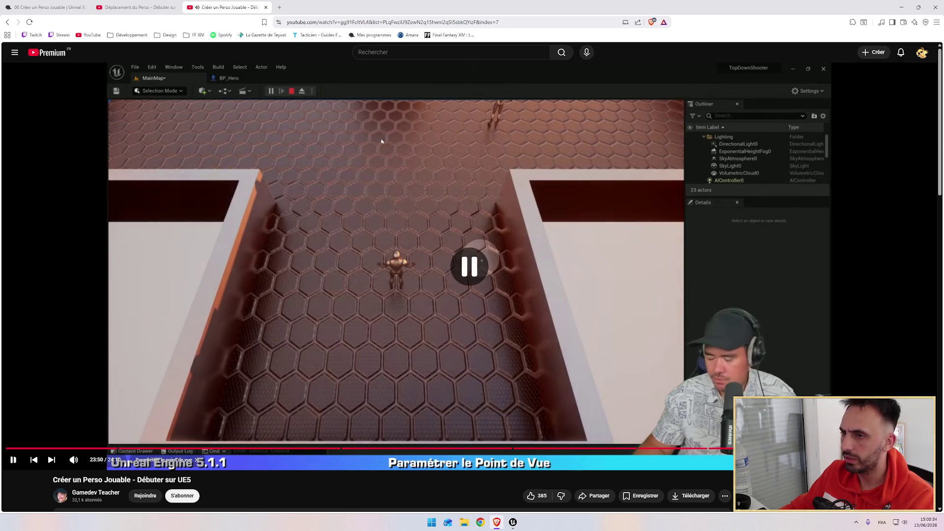
Open INP_AutoFire from the Content Drawer, keep Axis2D (Vector2D), and go back to BP_Hero's Event Graph.
{"action": "left_click", "coordinate": [508, 528]}
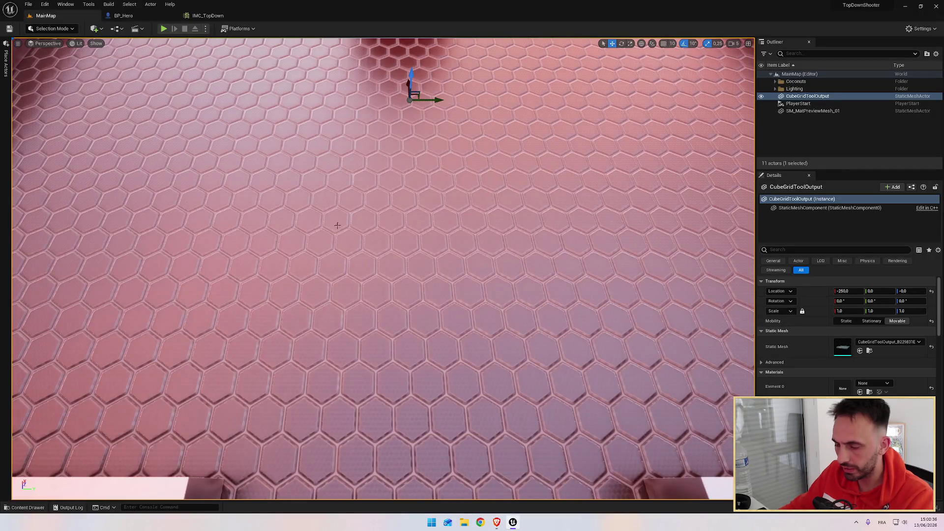
{"action": "key", "text": "ctrl+space"}
{"action": "left_click", "coordinate": [234, 326]}
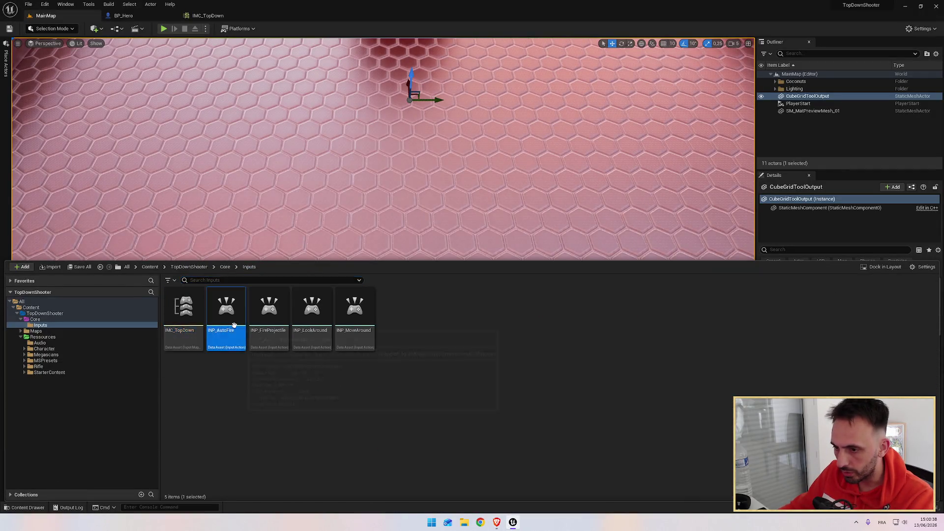
{"action": "double_click", "coordinate": [234, 325]}
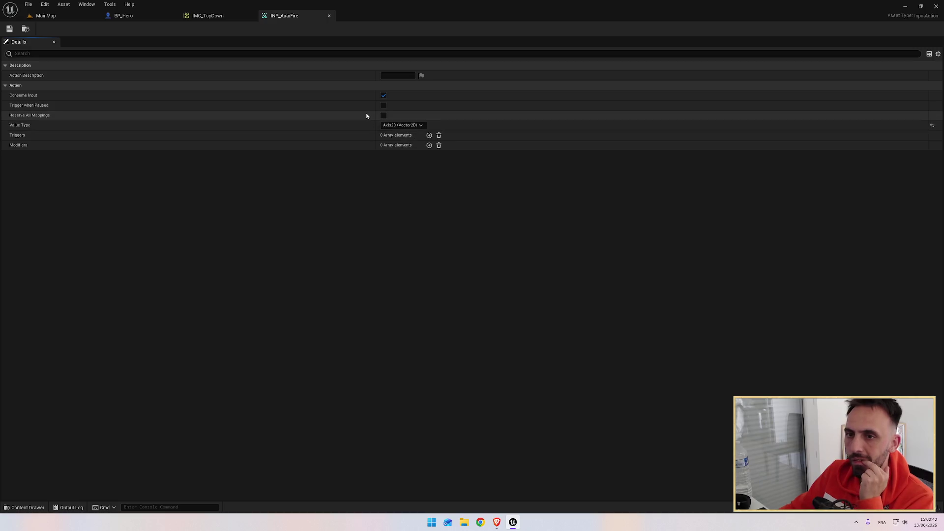
{"action": "left_click", "coordinate": [408, 126]}
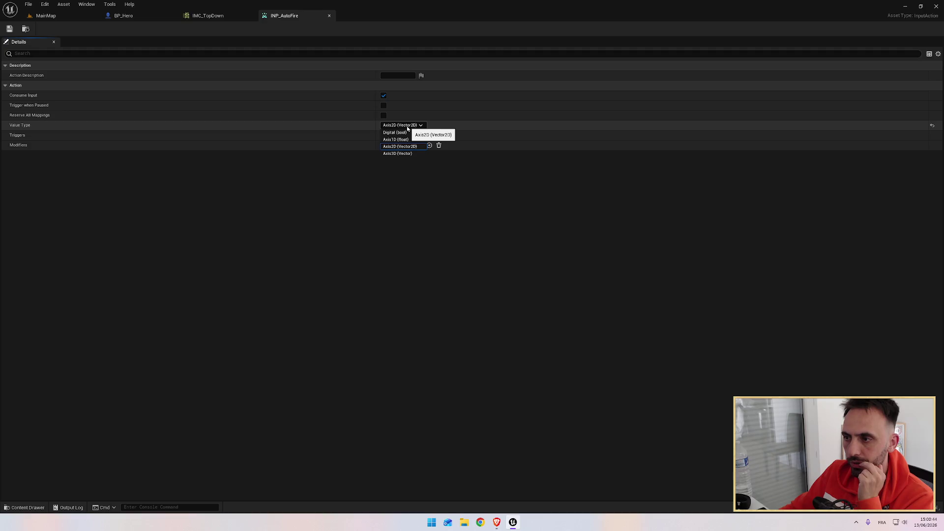
{"action": "left_click", "coordinate": [400, 146]}
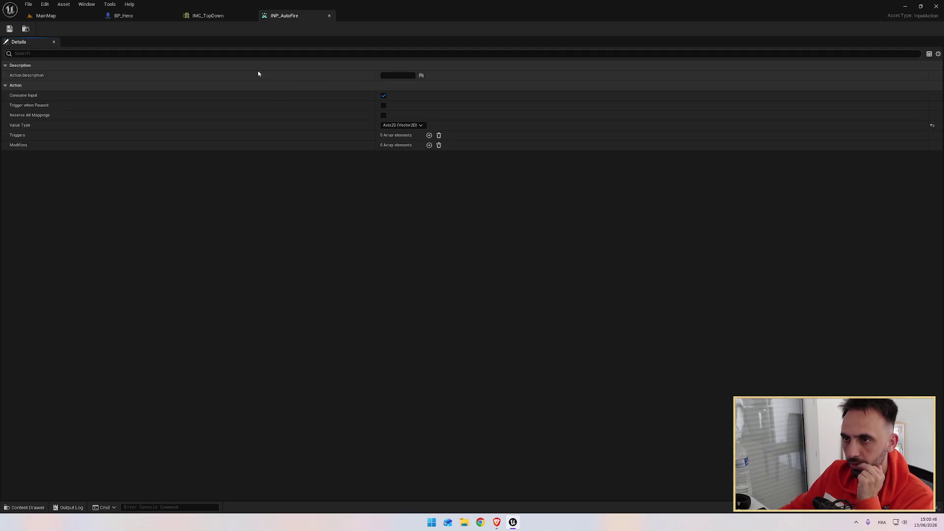
{"action": "left_click", "coordinate": [146, 19]}
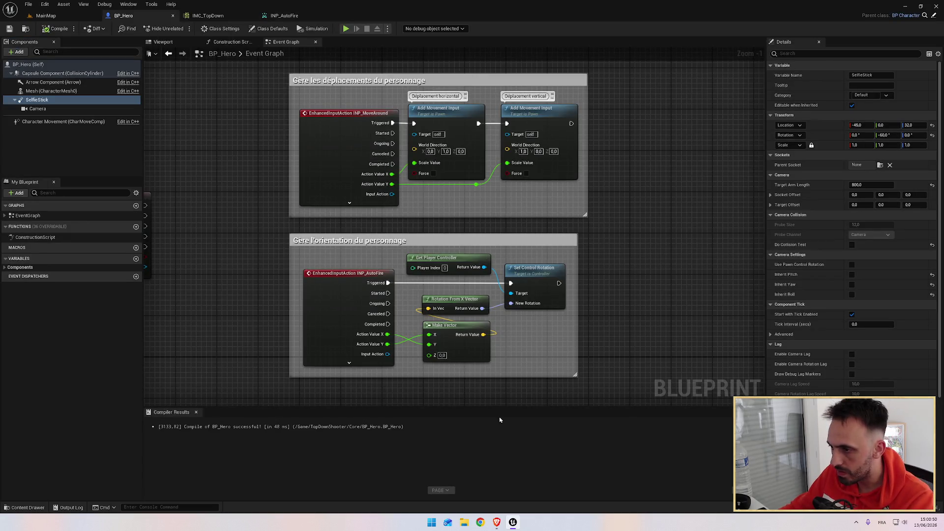
{"action": "mouse_move", "coordinate": [500, 524]}
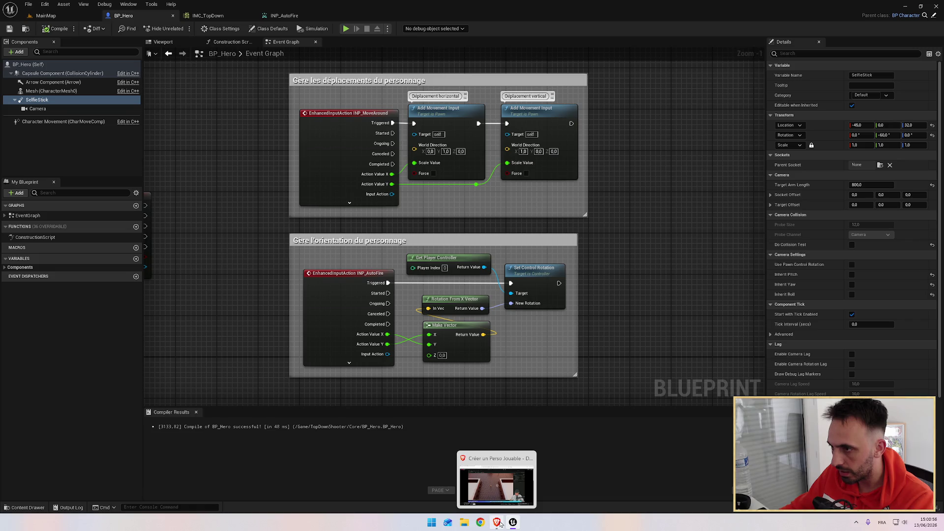
{"action": "left_click", "coordinate": [499, 524]}
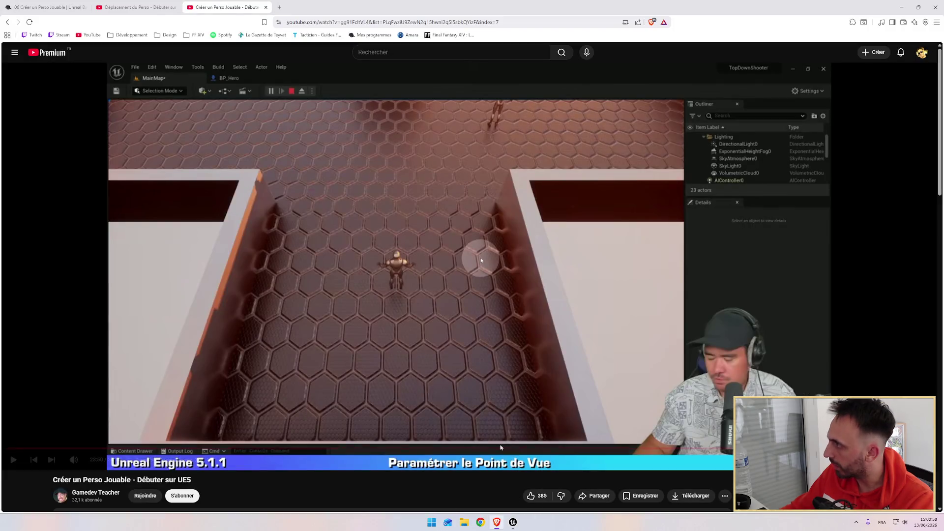
{"action": "left_click", "coordinate": [513, 523]}
{"action": "left_click", "coordinate": [346, 30]}
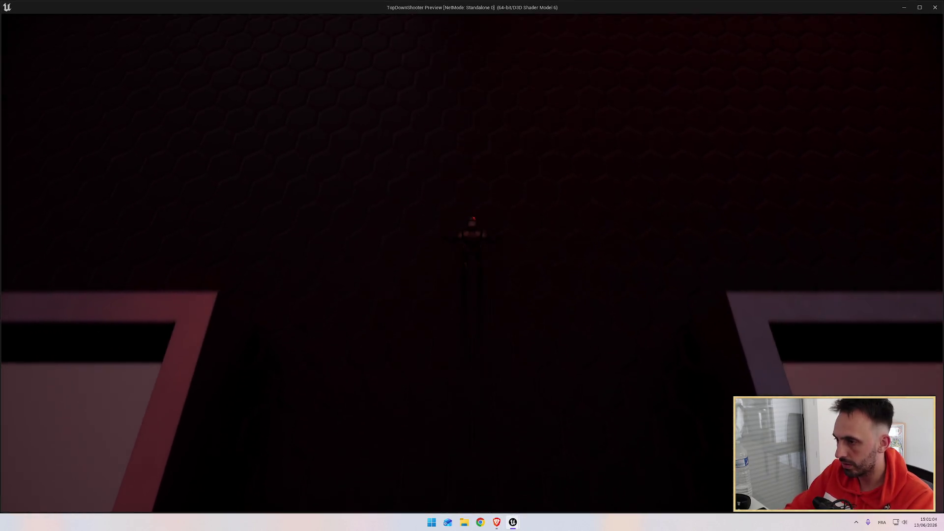
{"action": "key", "text": "s"}
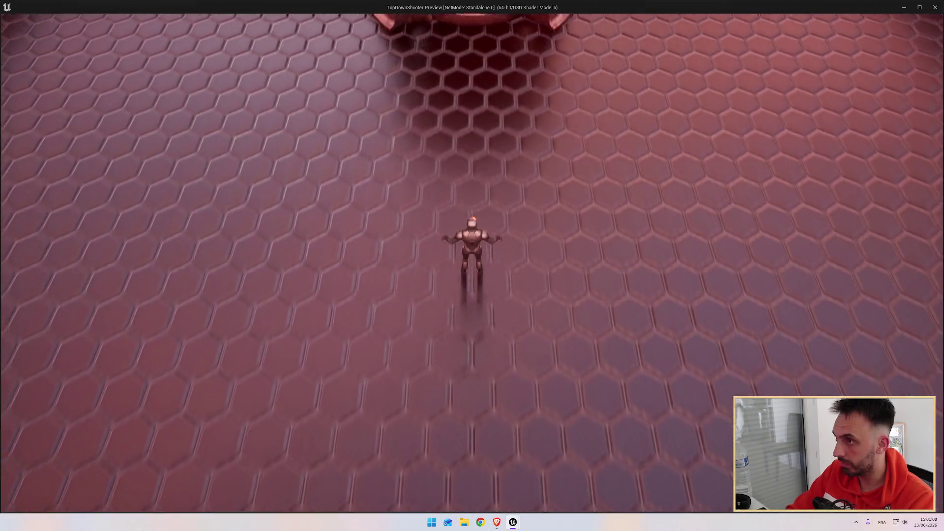
{"action": "key", "text": "a"}
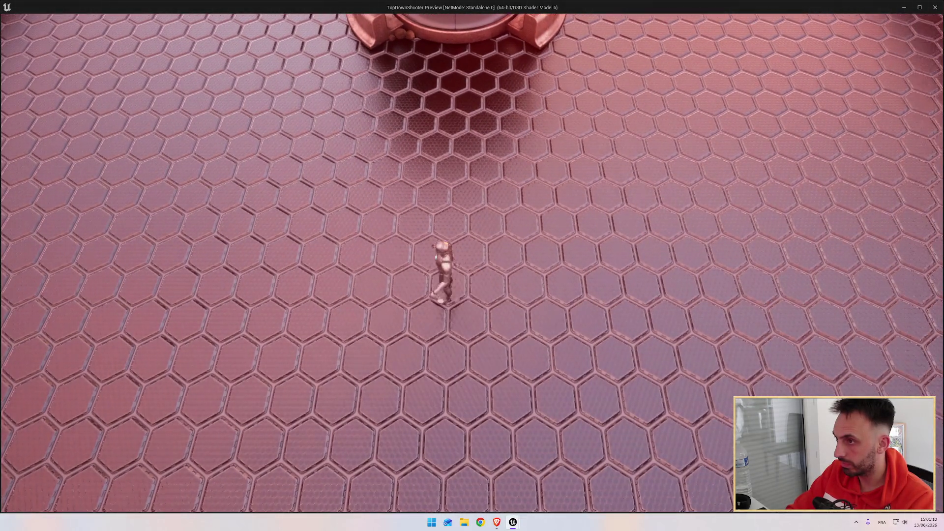
{"action": "key", "text": "d"}
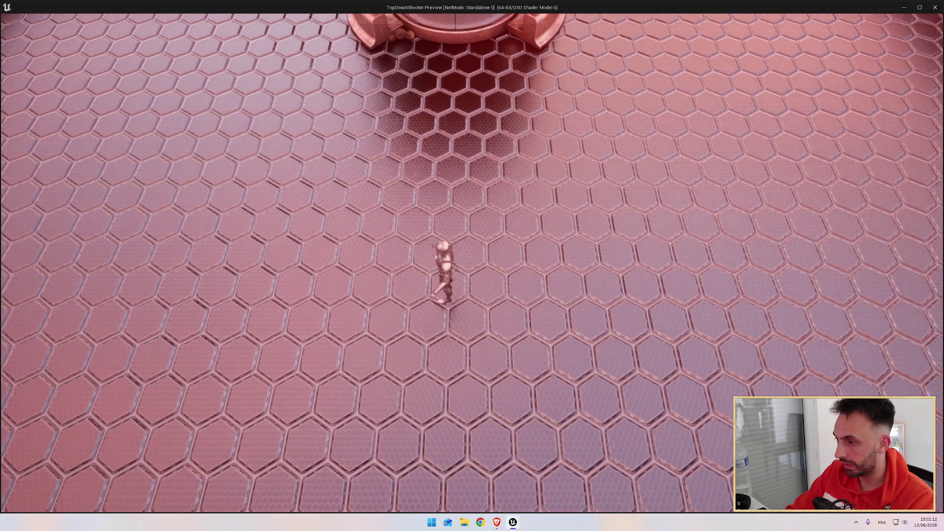
{"action": "key", "text": "a"}
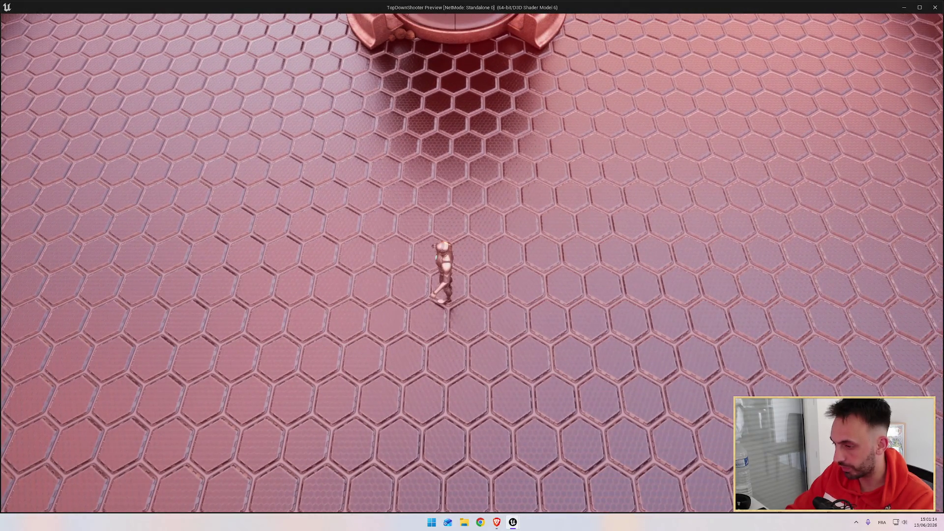
{"action": "key", "text": "Escape"}
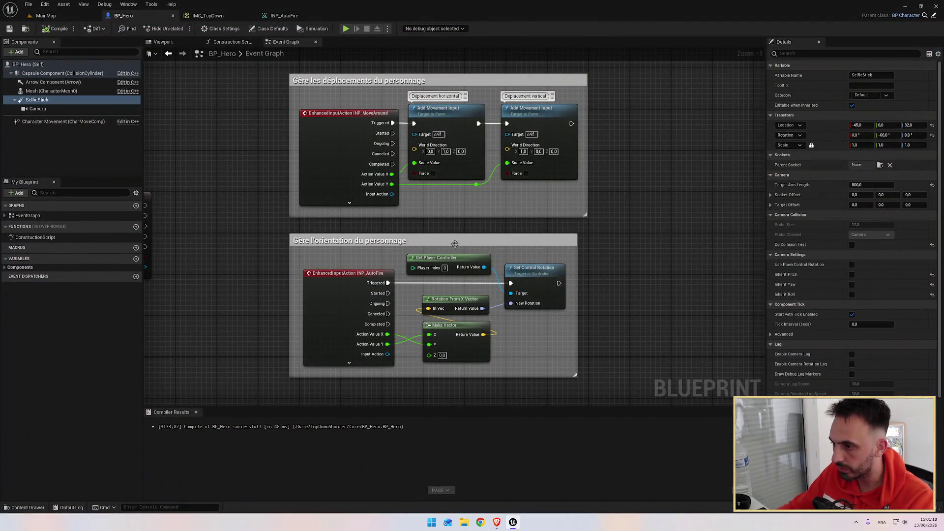
{"action": "key", "text": "alt+Tab"}
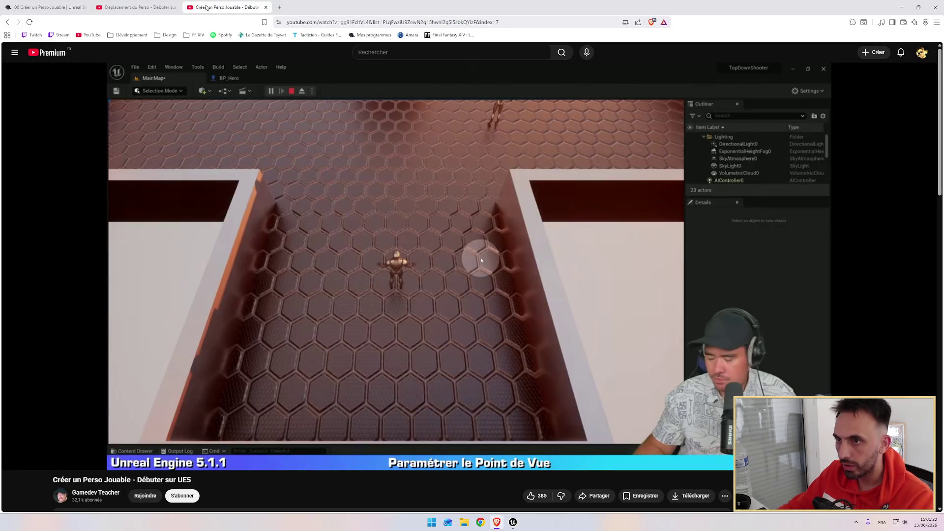
Reopen the closed Déplacement du Perso tutorial tab in the browser.
{"action": "left_click", "coordinate": [148, 7]}
{"action": "left_click", "coordinate": [174, 7]}
{"action": "key", "text": "ctrl+shift+t"}
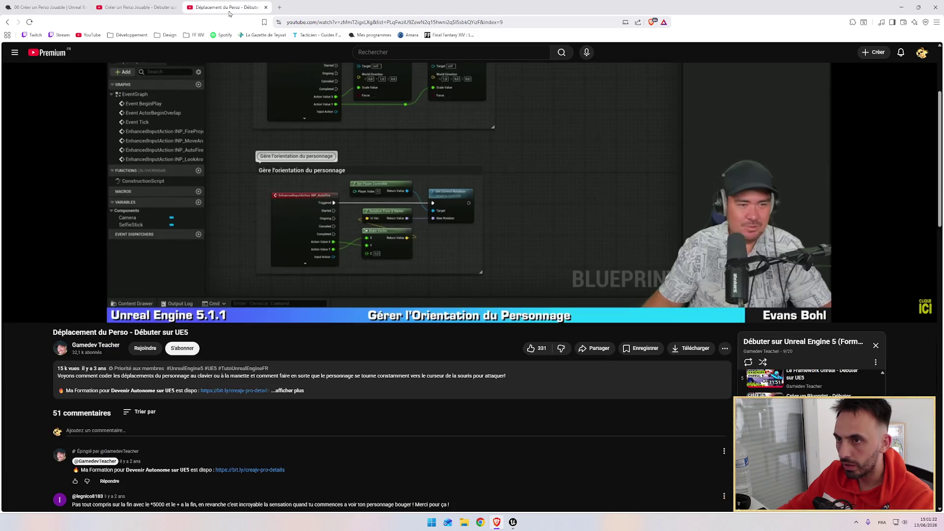
{"action": "scroll", "coordinate": [450, 277], "scroll_direction": "up", "scroll_amount": 3}
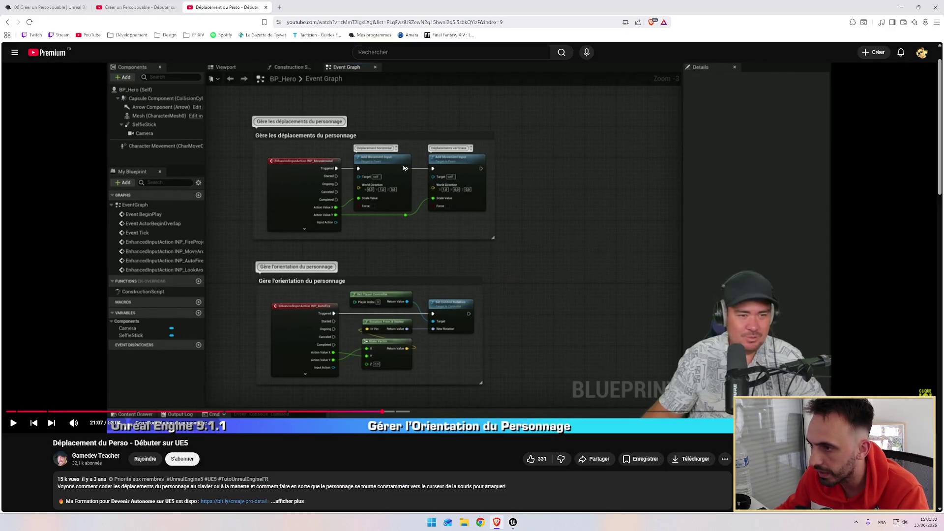
{"action": "right_click", "coordinate": [532, 265]}
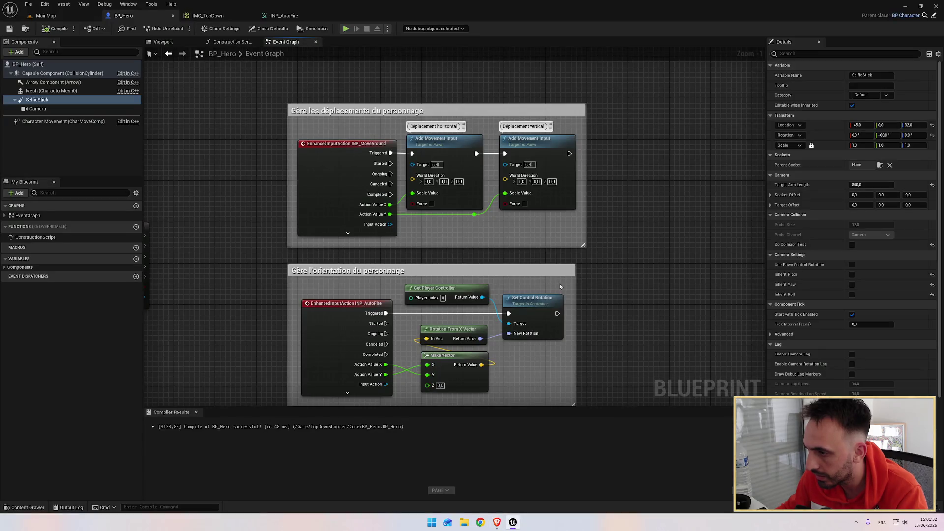
{"action": "key", "text": "alt+Tab"}
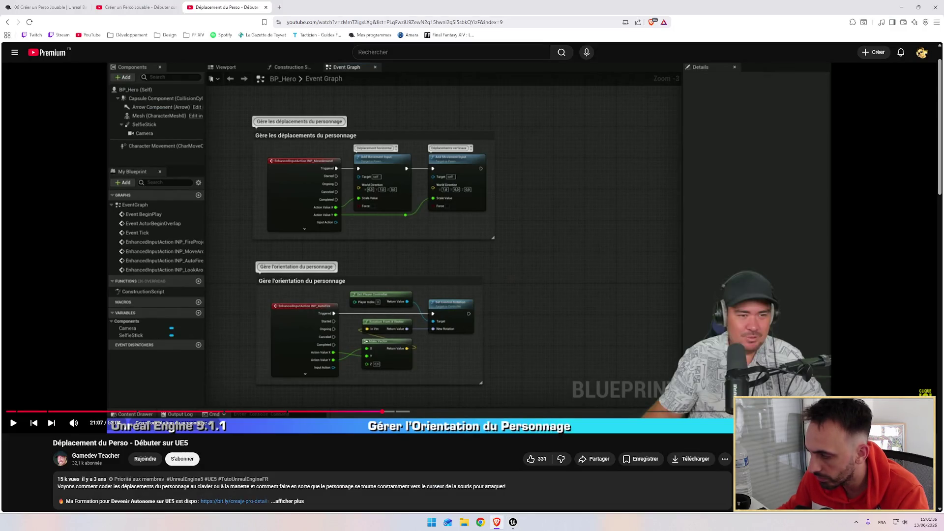
Change the video's playback speed and jump back to around 16:30.
{"action": "left_click", "coordinate": [855, 423]}
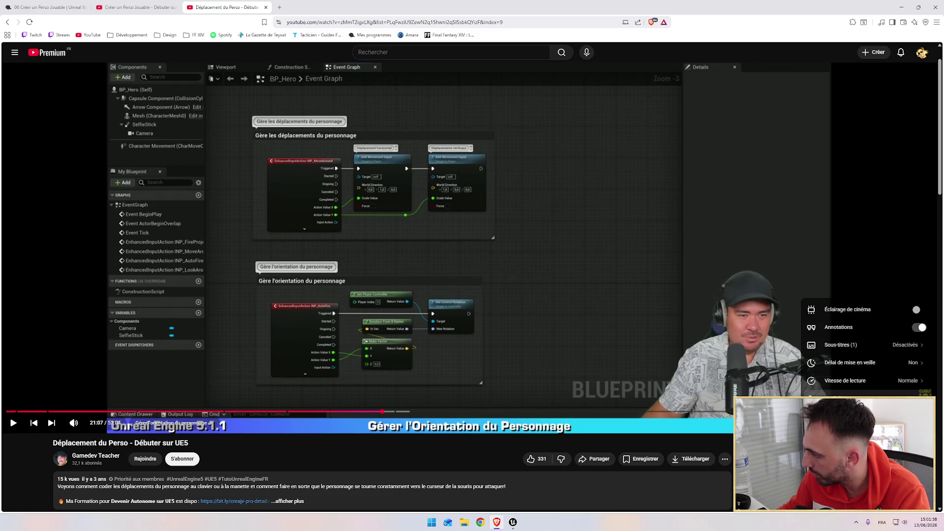
{"action": "left_click", "coordinate": [846, 381]}
{"action": "left_click", "coordinate": [864, 298]}
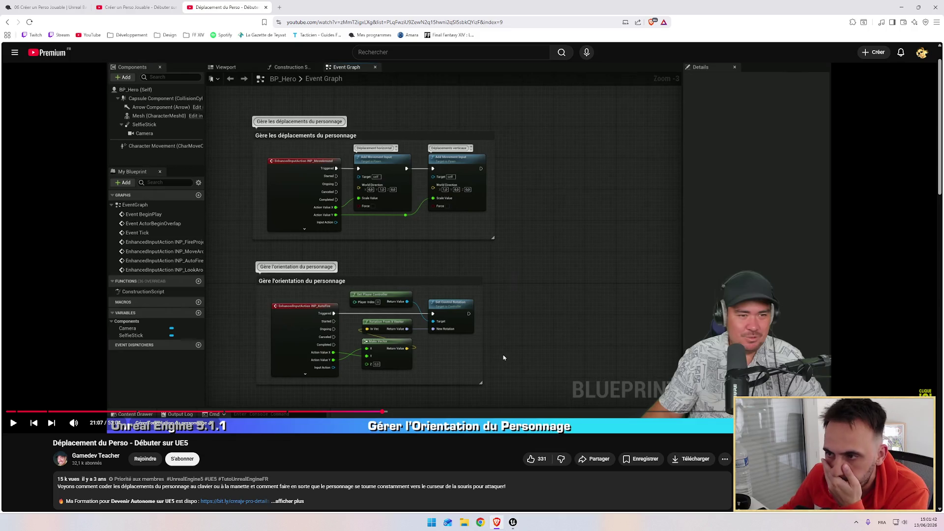
{"action": "key", "text": "alt+Tab"}
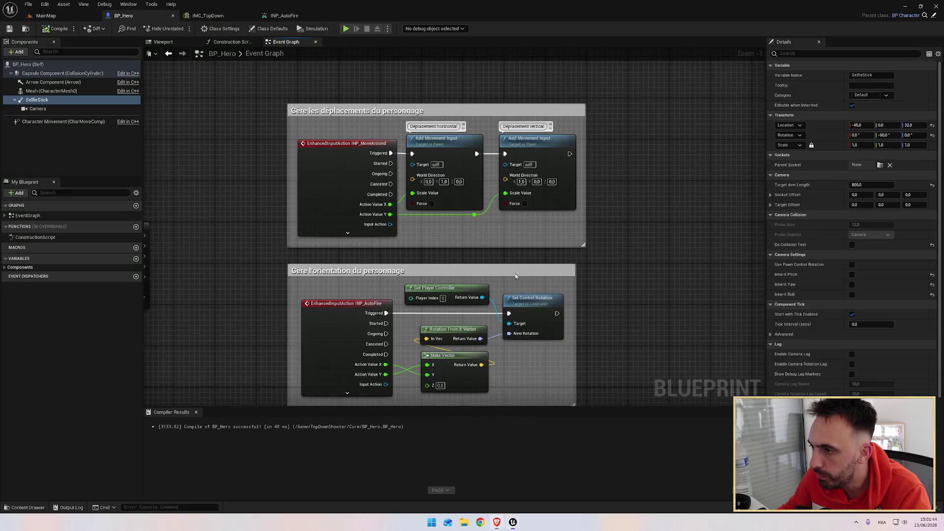
{"action": "key", "text": "alt+Tab"}
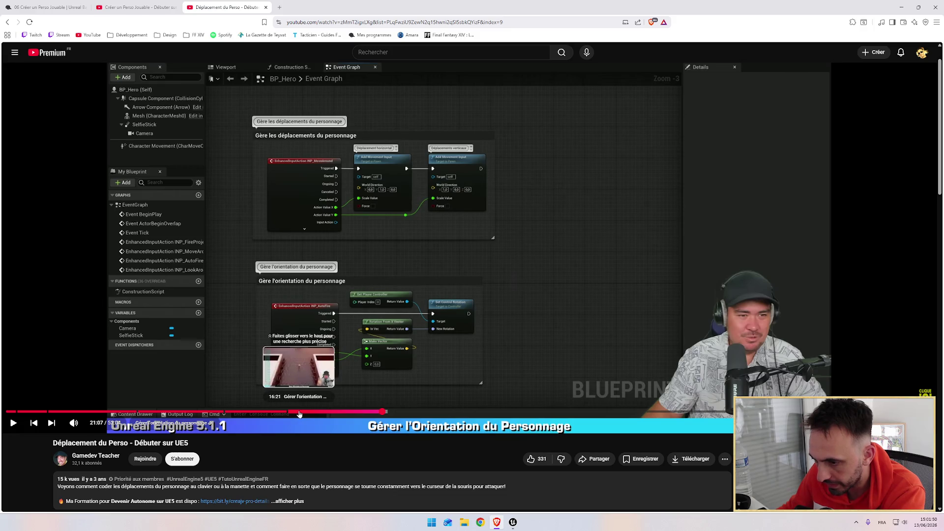
{"action": "left_click", "coordinate": [302, 412]}
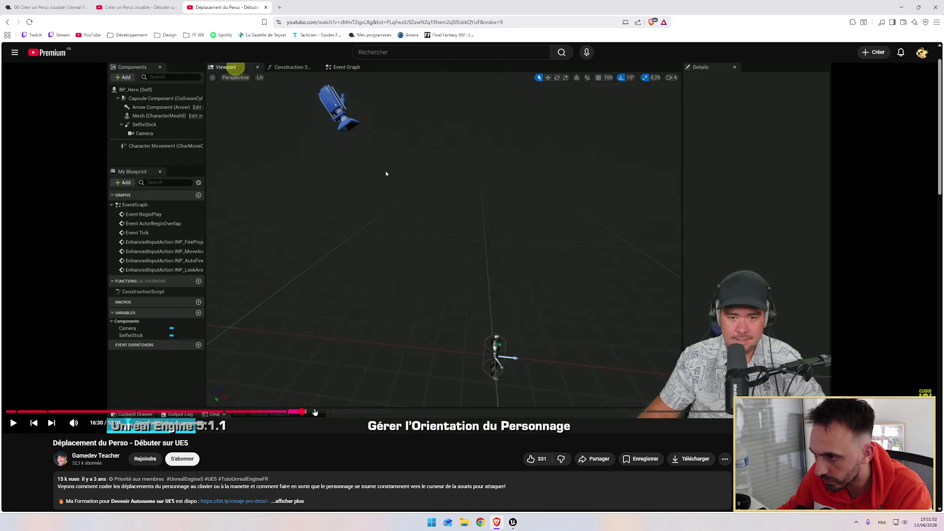
Play the tutorial from 15:45, pausing to compare it with the Unreal editor.
{"action": "left_click", "coordinate": [288, 412]}
{"action": "left_click", "coordinate": [355, 355]}
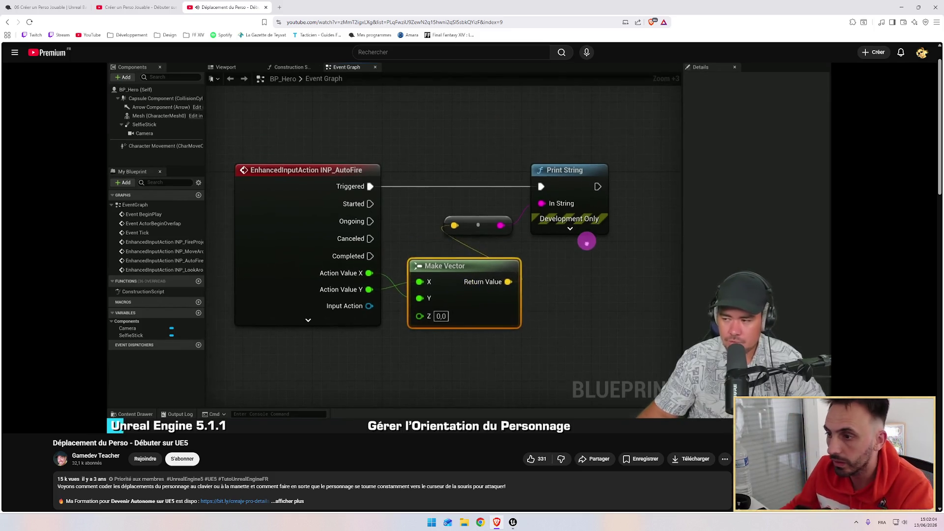
{"action": "key", "text": "alt+Tab"}
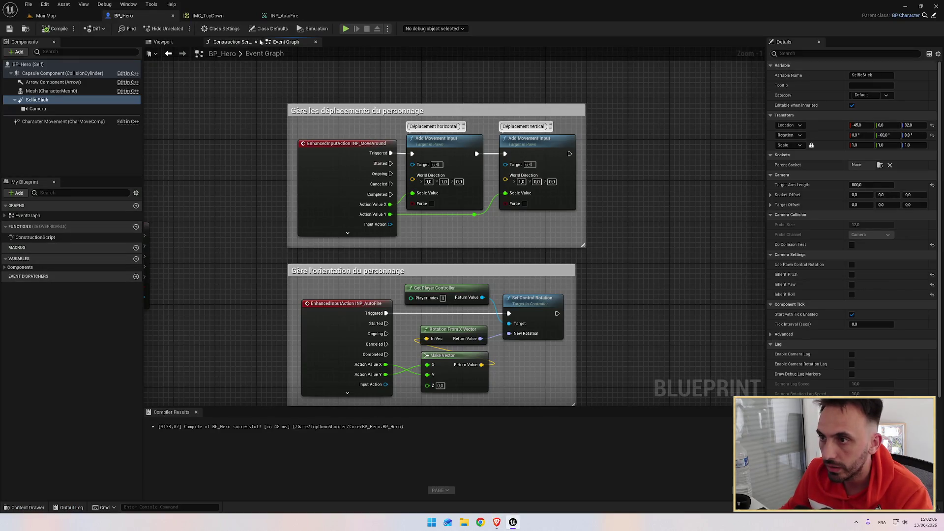
{"action": "key", "text": "alt+Tab"}
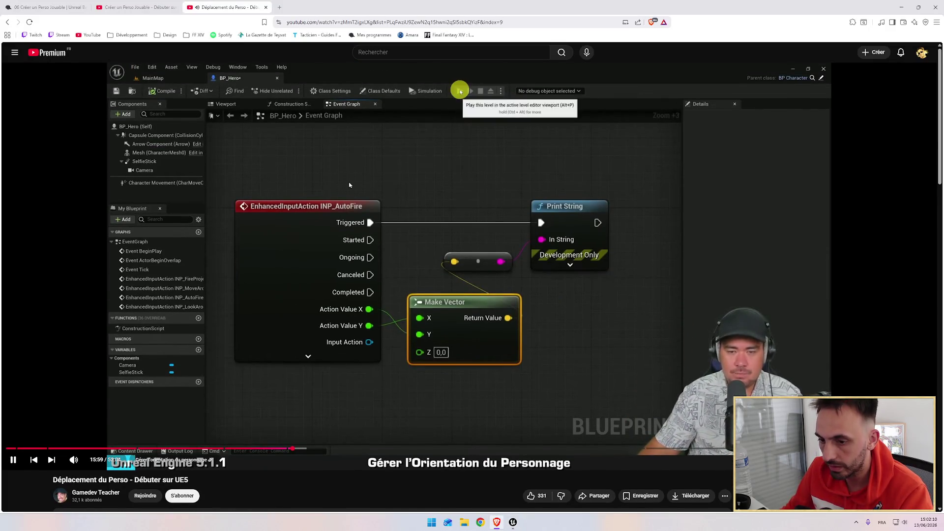
{"action": "left_click", "coordinate": [349, 185]}
{"action": "key", "text": "alt+Tab"}
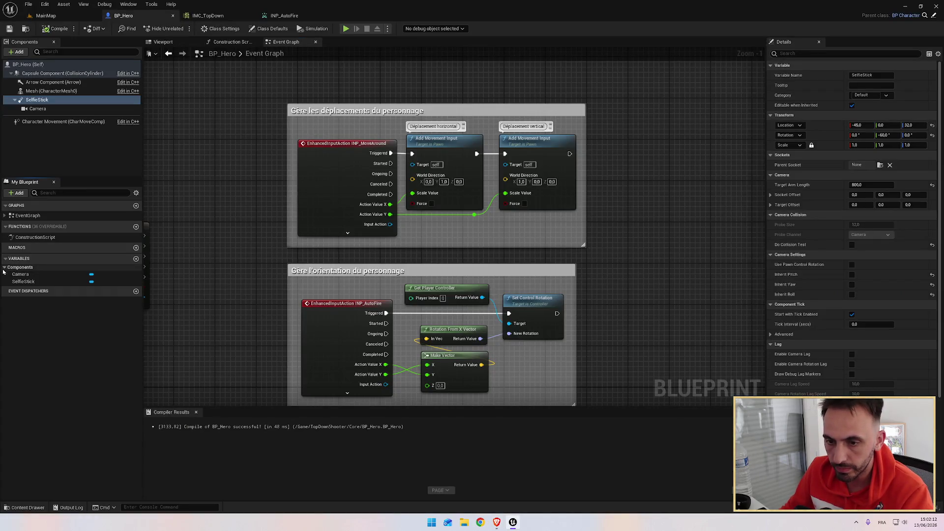
{"action": "key", "text": "alt+Tab"}
{"action": "left_click", "coordinate": [360, 211]}
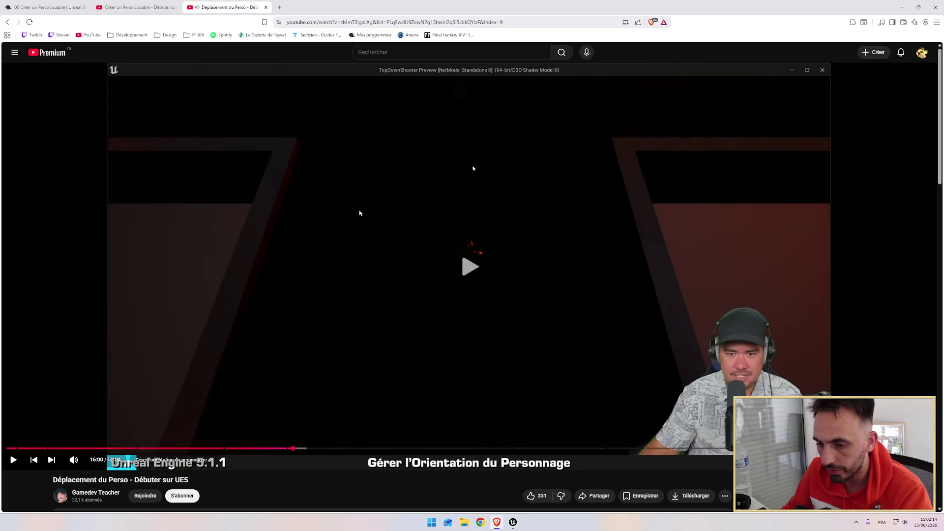
{"action": "left_click", "coordinate": [387, 231]}
Inspect the SelfieStick and Camera component properties in BP_Hero.
{"action": "key", "text": "alt+Tab"}
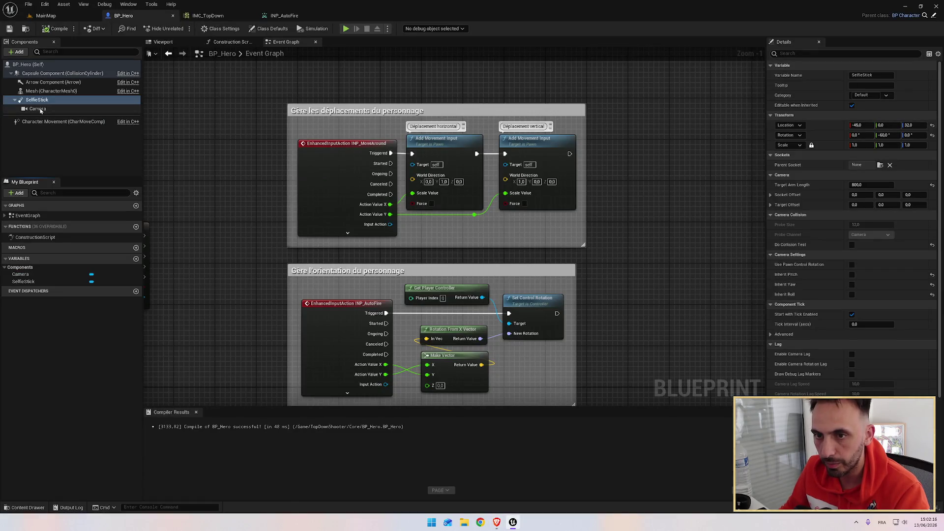
{"action": "left_click", "coordinate": [37, 102]}
{"action": "left_click_drag", "start_coordinate": [36, 104], "coordinate": [39, 109]}
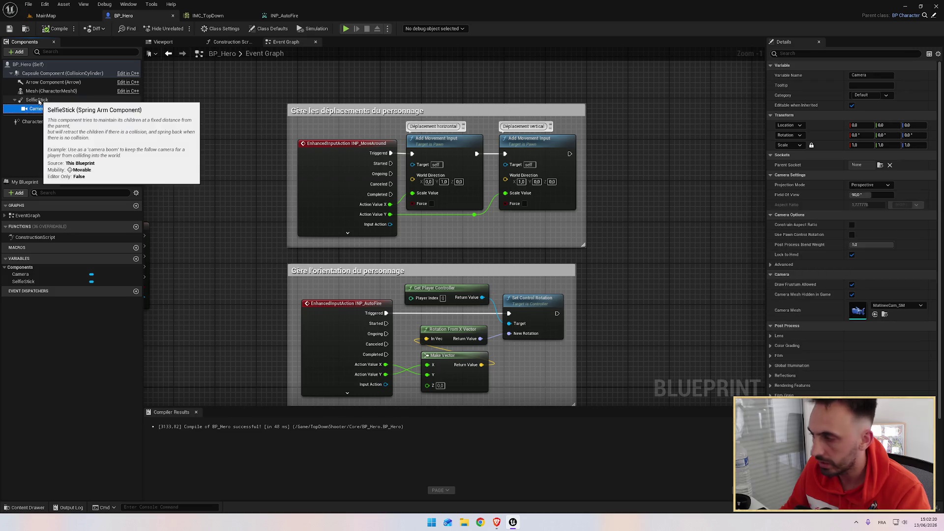
{"action": "left_click", "coordinate": [39, 101]}
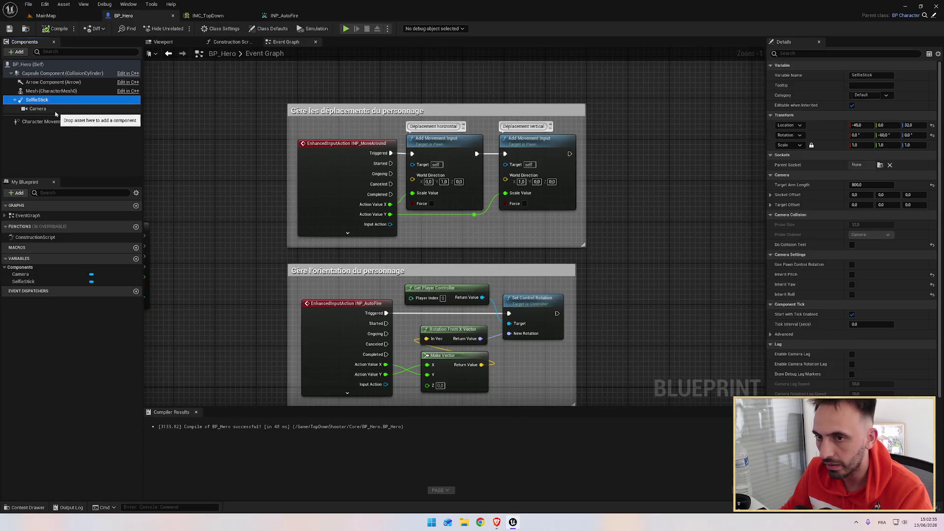
{"action": "left_click", "coordinate": [51, 110]}
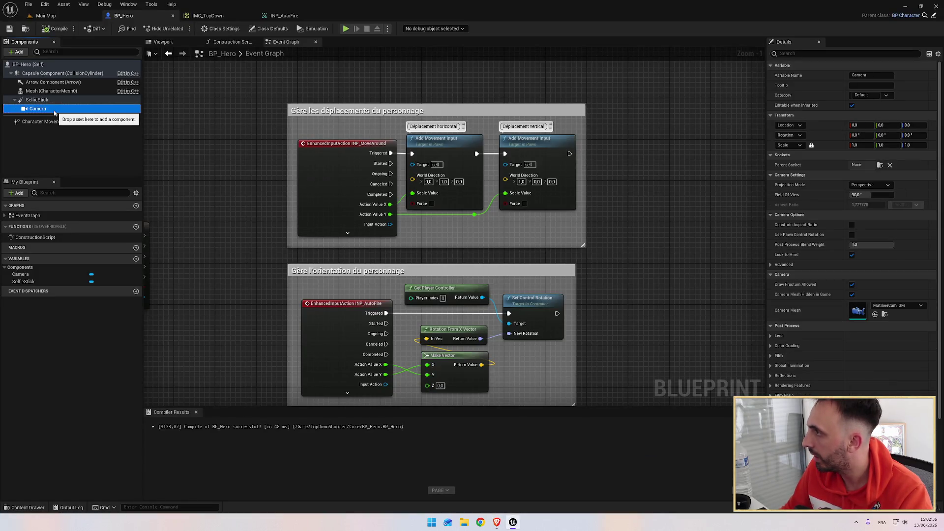
{"action": "left_click", "coordinate": [49, 101]}
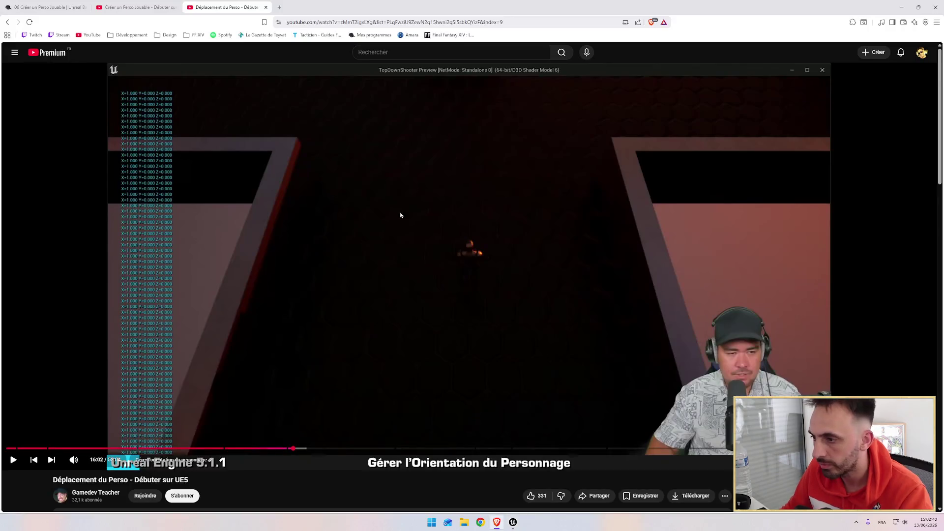
Resume the tutorial and skip ahead twenty seconds to about 16:36.
{"action": "left_click", "coordinate": [424, 228]}
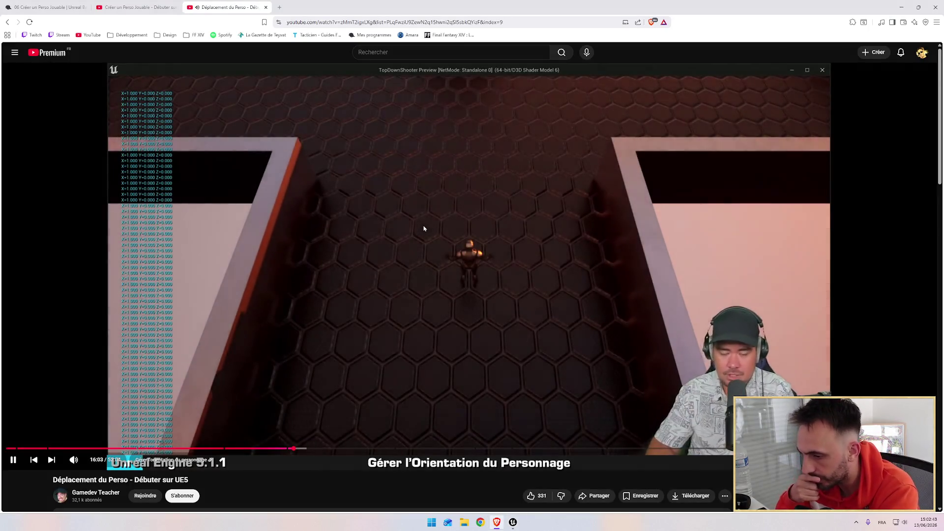
{"action": "key", "text": "Right"}
{"action": "key", "text": "Right"}
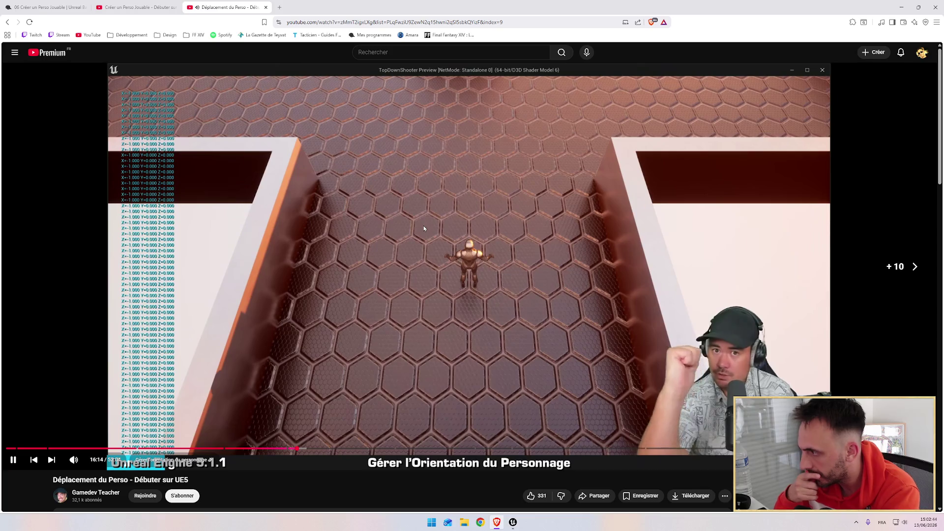
{"action": "key", "text": "Right"}
{"action": "key", "text": "Right"}
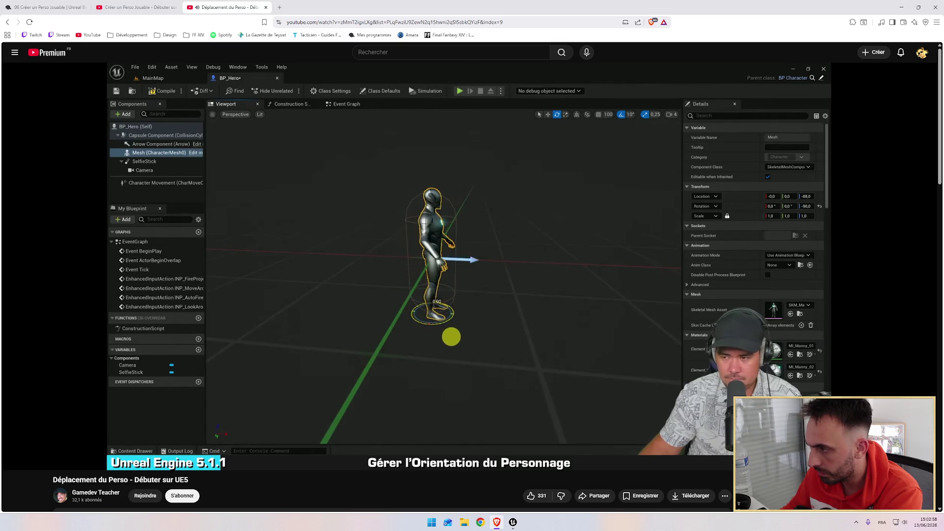
Pan the BP_Hero event graph view while following the tutorial.
{"action": "mouse_move", "coordinate": [537, 254]}
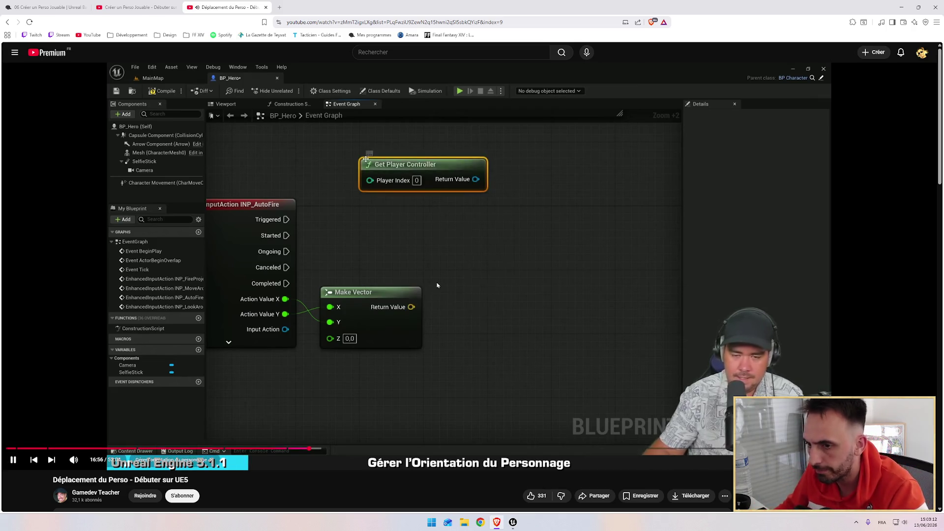
{"action": "key", "text": "alt+Tab"}
{"action": "mouse_move", "coordinate": [580, 255]}
{"action": "left_mouse_down"}
{"action": "mouse_move", "coordinate": [618, 260]}
{"action": "mouse_move", "coordinate": [613, 269]}
{"action": "mouse_move", "coordinate": [595, 193]}
{"action": "left_mouse_up"}
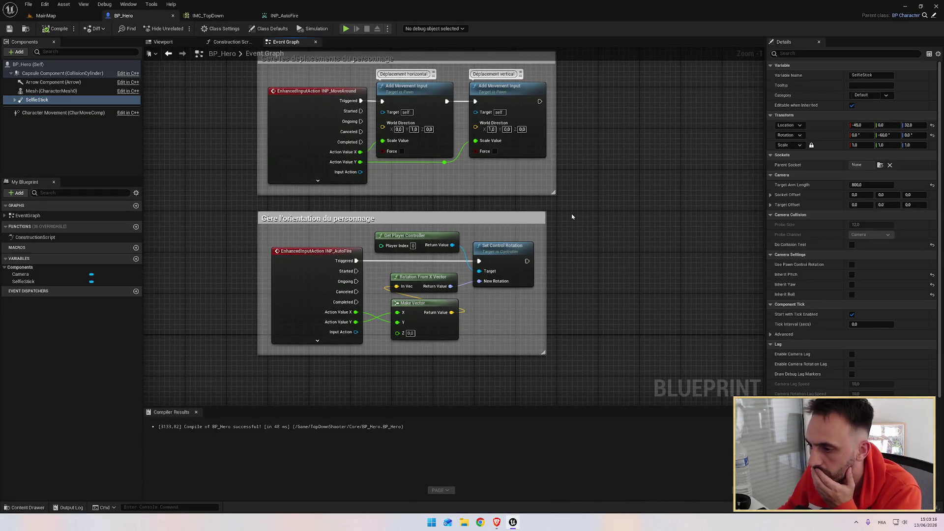
{"action": "key", "text": "alt+Tab"}
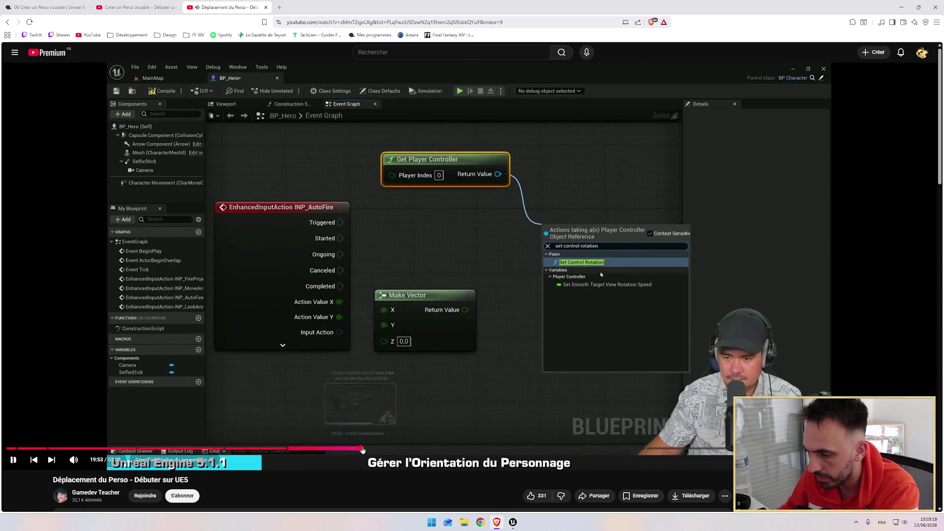
Jump the tutorial to the Set Control Rotation wiring near 19:54 and frame the whole BP_Hero graph.
{"action": "left_click", "coordinate": [364, 449]}
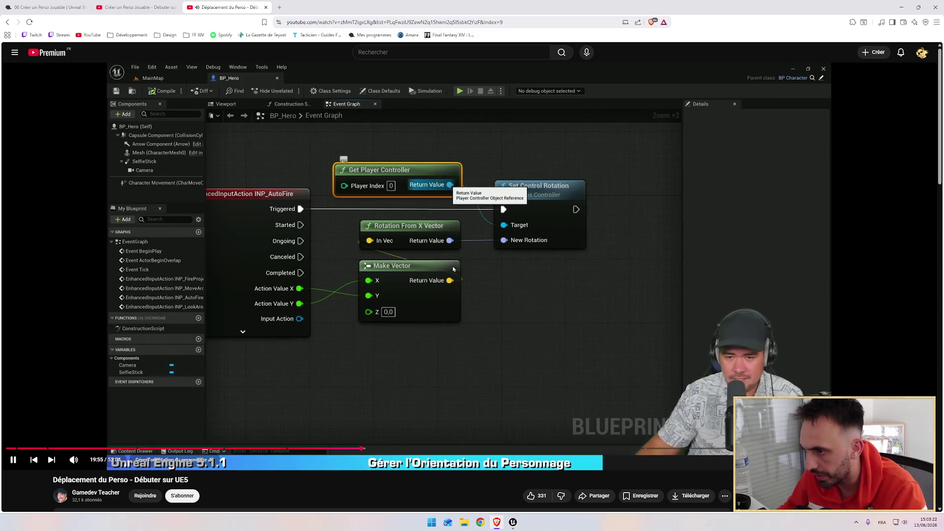
{"action": "key", "text": "alt+Tab"}
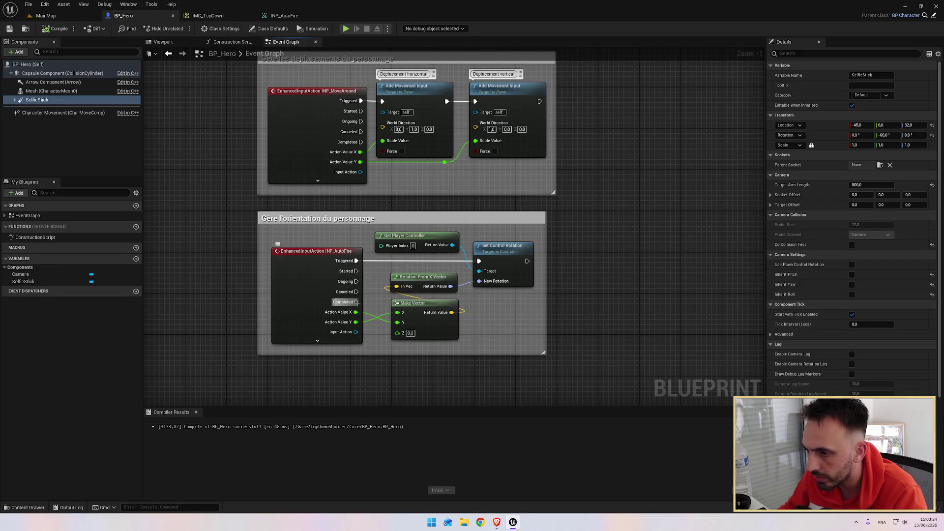
{"action": "key", "text": "alt+Tab"}
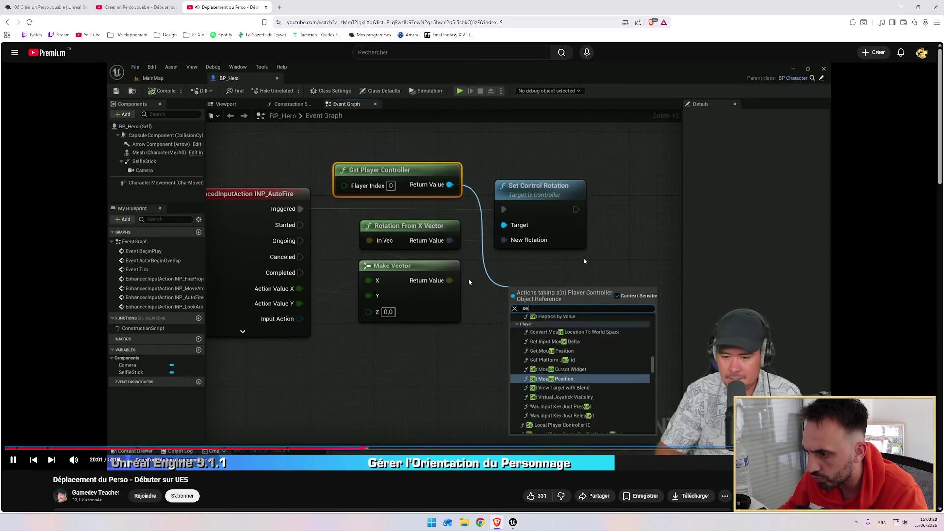
{"action": "key", "text": "alt+Tab"}
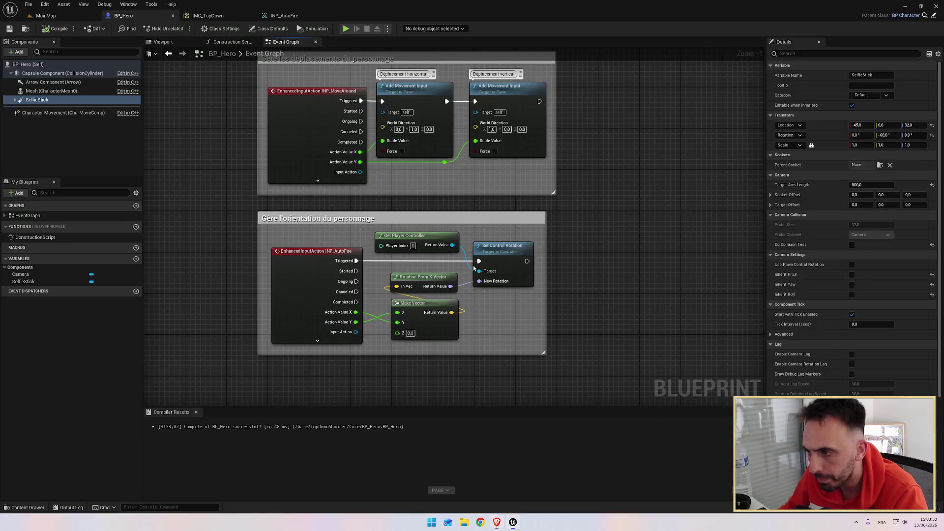
{"action": "key", "text": "Home"}
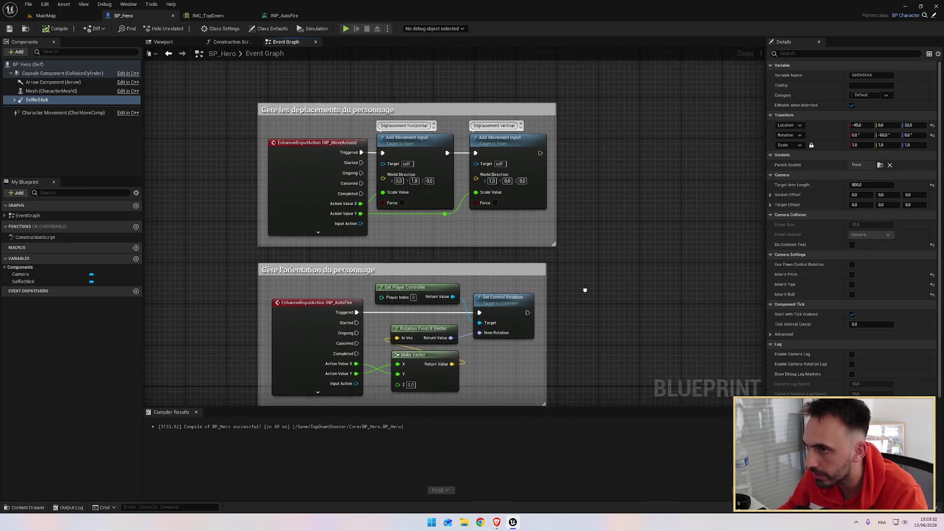
Orbit around BP_Hero and its SelfieStick in the Viewport, then launch a Standalone Game preview.
{"action": "left_click", "coordinate": [231, 44]}
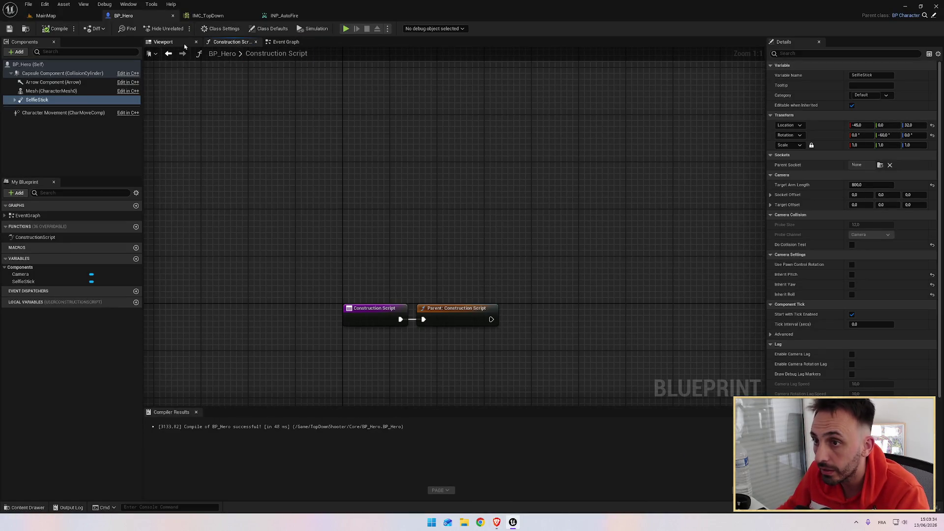
{"action": "left_click", "coordinate": [175, 43]}
{"action": "mouse_move", "coordinate": [408, 286]}
{"action": "left_mouse_down"}
{"action": "mouse_move", "coordinate": [472, 295]}
{"action": "mouse_move", "coordinate": [480, 278]}
{"action": "mouse_move", "coordinate": [507, 276]}
{"action": "mouse_move", "coordinate": [529, 253]}
{"action": "left_mouse_up"}
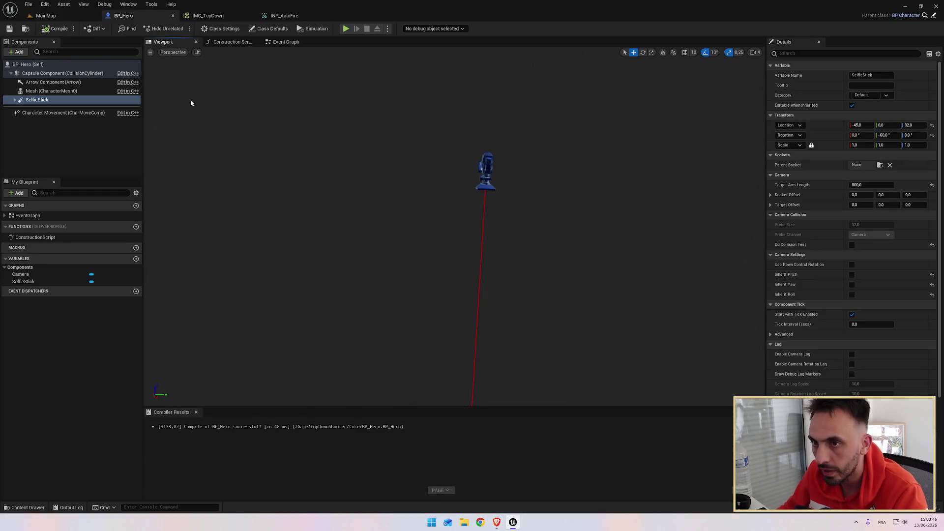
{"action": "left_click_drag", "start_coordinate": [529, 253], "coordinate": [511, 246]}
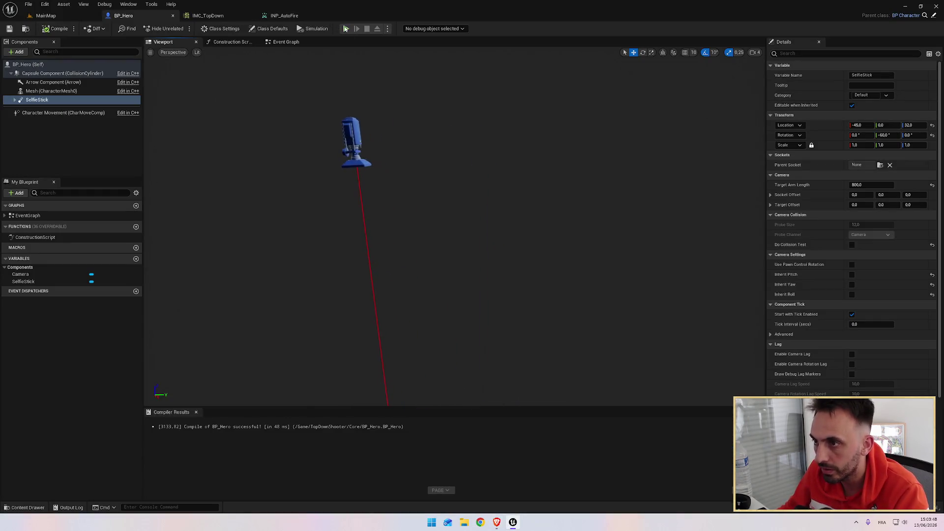
{"action": "left_click", "coordinate": [346, 28]}
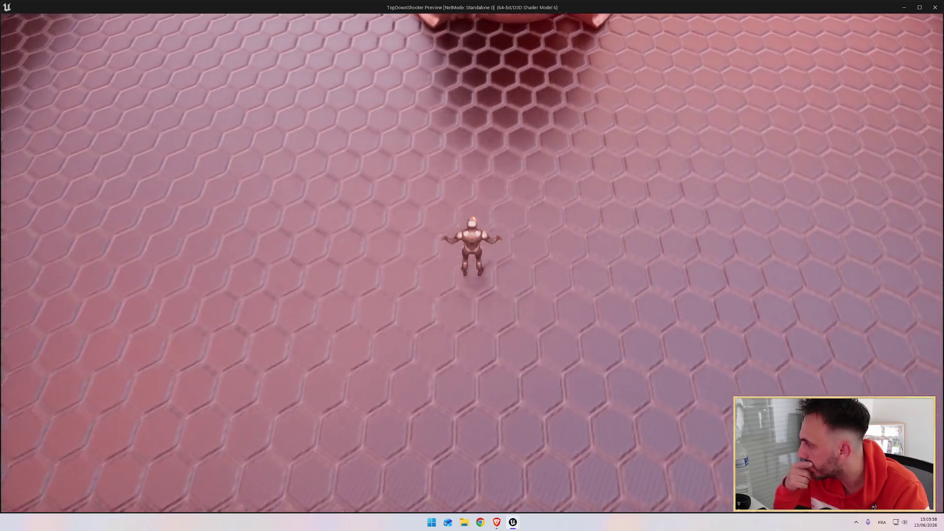
Walk the hero in the preview, close it, and frame the SelfieStick from the side.
{"action": "key", "text": "s"}
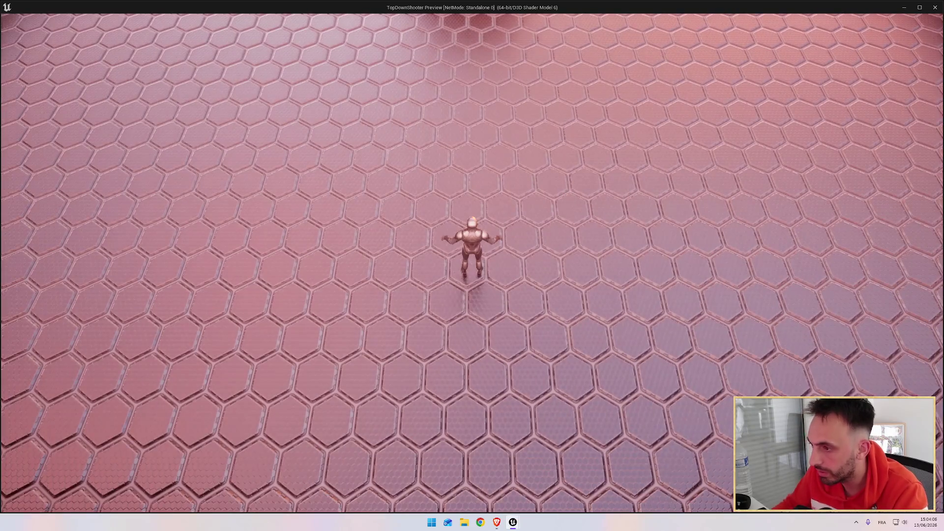
{"action": "key", "text": "Escape"}
{"action": "key", "text": "f"}
{"action": "scroll", "coordinate": [453, 210], "scroll_direction": "down", "scroll_amount": 5}
{"action": "left_click_drag", "start_coordinate": [453, 211], "coordinate": [522, 212]}
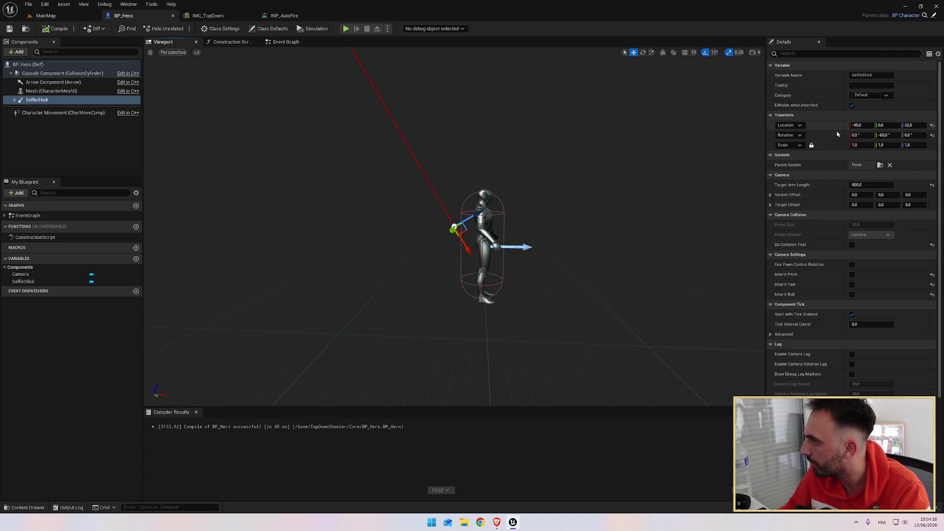
Bring up the Créer un Perso Jouable tutorial at its spring-arm settings part.
{"action": "key", "text": "alt+Tab"}
{"action": "left_click", "coordinate": [137, 7]}
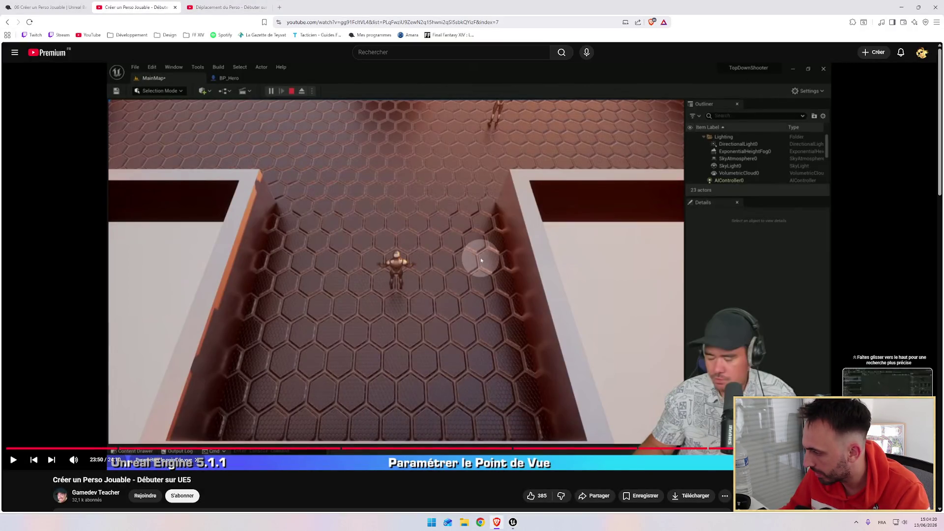
{"action": "left_click", "coordinate": [701, 448]}
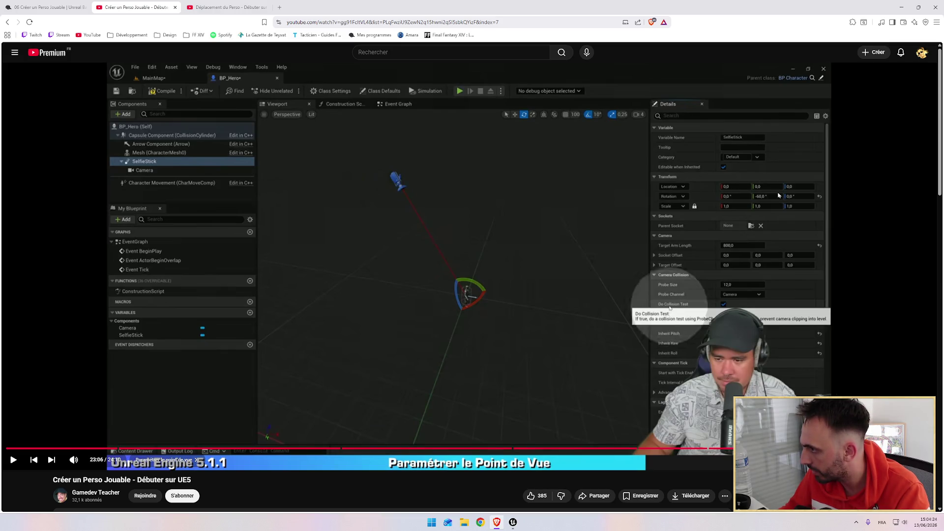
Play the tutorial's spring-arm section, then return to the Unreal editor.
{"action": "left_click", "coordinate": [504, 360]}
{"action": "key", "text": "alt+Tab"}
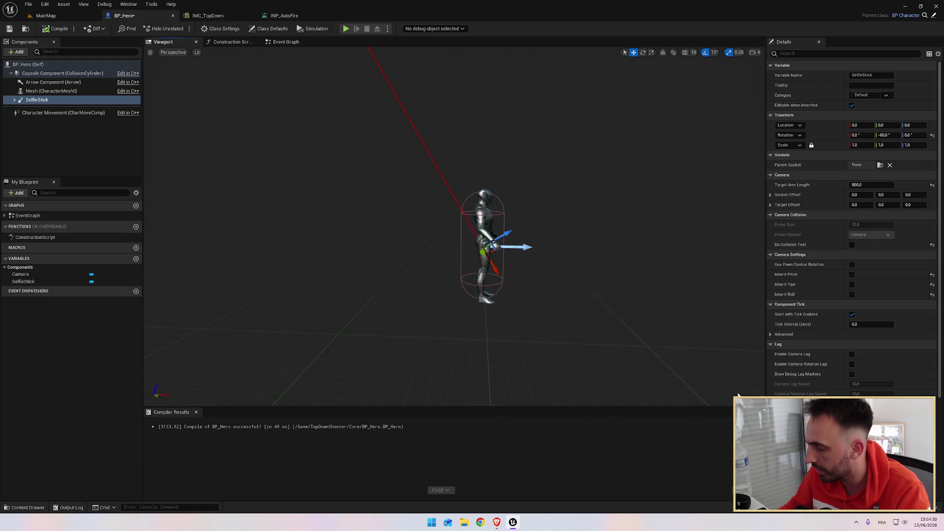
Compile BP_Hero, play-test the recentred camera in a standalone preview, then return to the tutorial.
{"action": "left_click", "coordinate": [59, 29]}
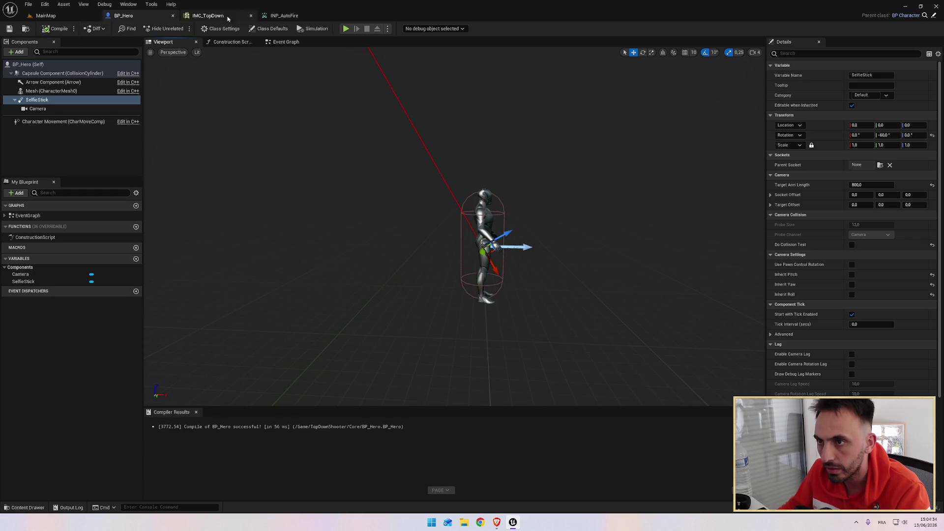
{"action": "left_click", "coordinate": [347, 28]}
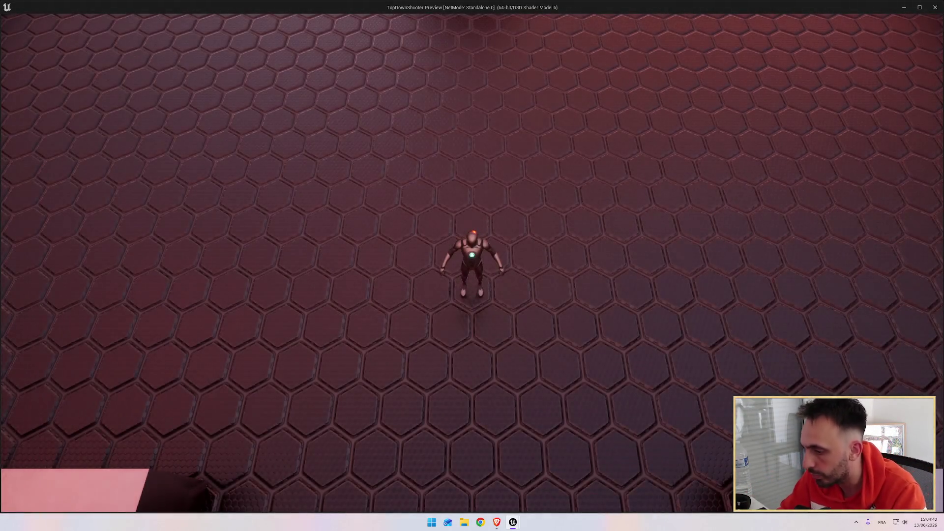
{"action": "key", "text": "Escape"}
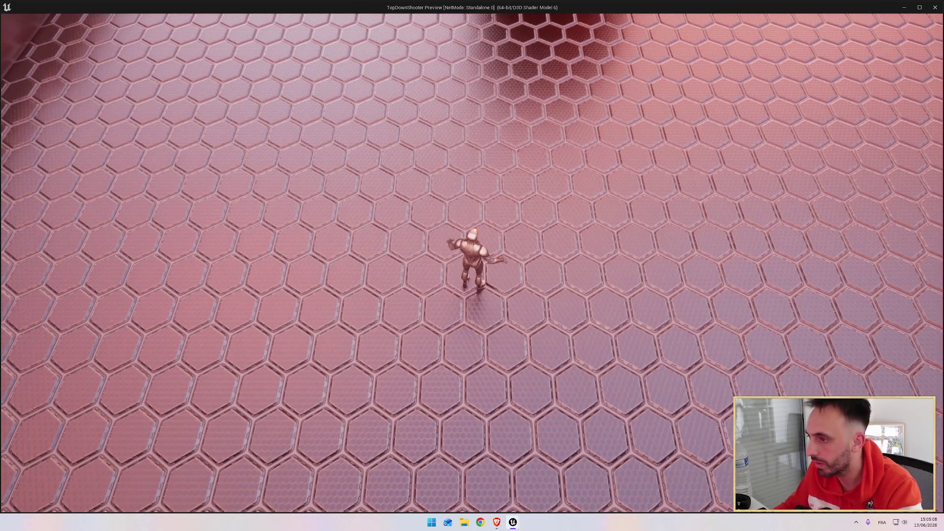
{"action": "key", "text": "Escape"}
{"action": "key", "text": "alt+Tab"}
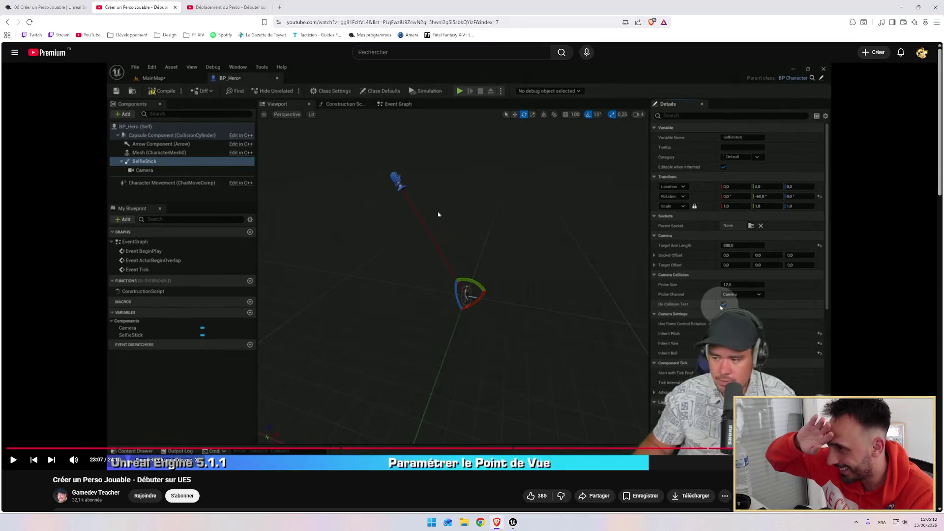
Glance at the Déplacement du Perso tutorial, return to Créer un Perso Jouable, then go back to Unreal.
{"action": "left_click", "coordinate": [254, 9]}
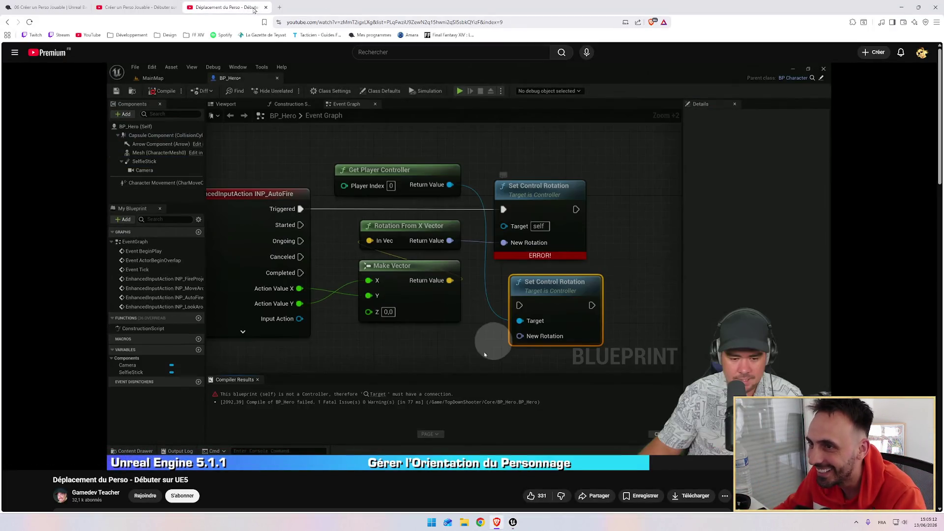
{"action": "left_click", "coordinate": [162, 7]}
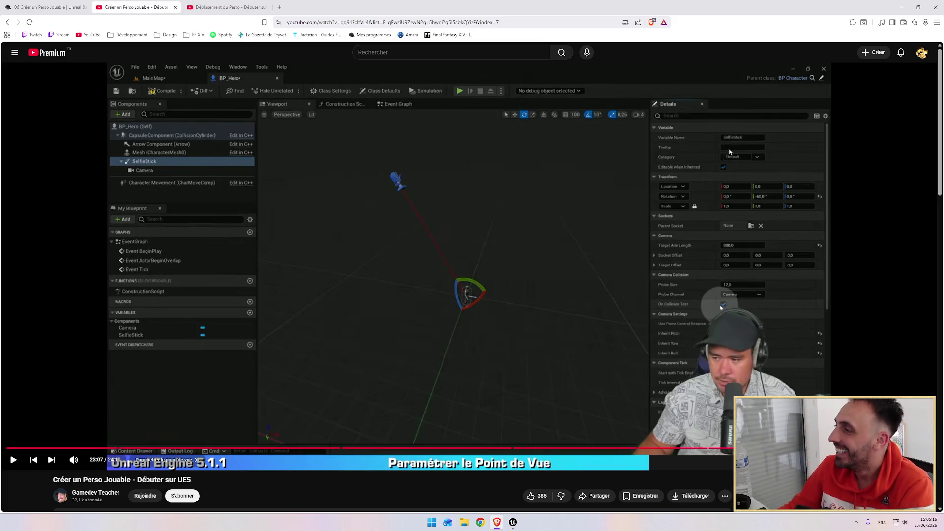
{"action": "left_click", "coordinate": [512, 524]}
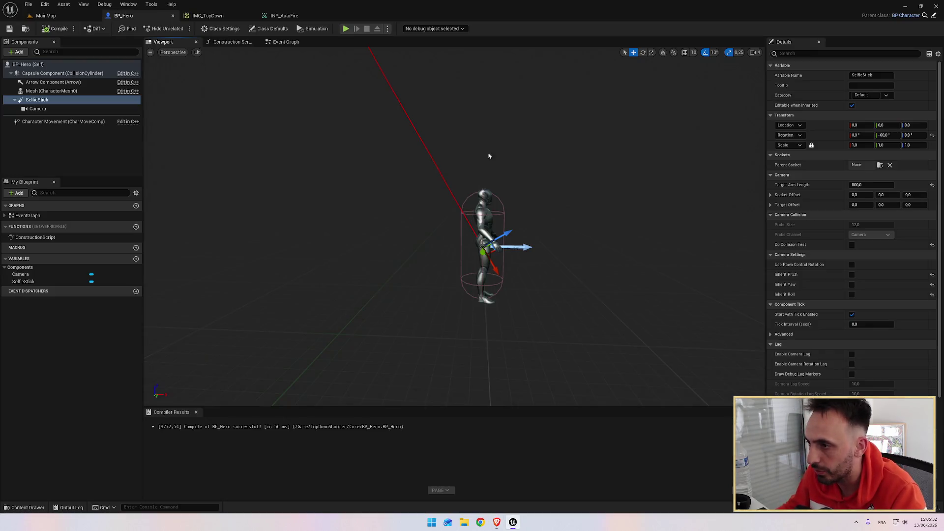
Run the standalone preview again, walk the hero forward with W, and close it.
{"action": "left_click", "coordinate": [352, 28]}
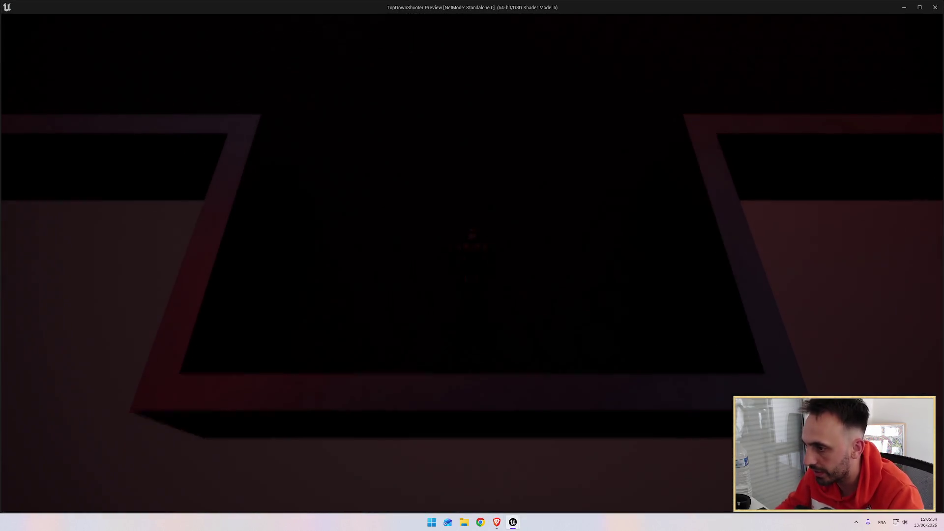
{"action": "key", "text": "w"}
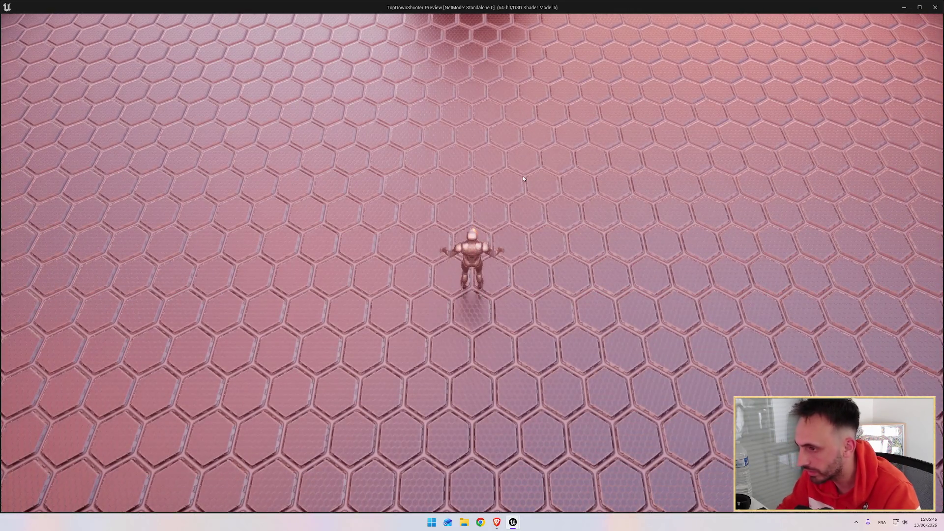
{"action": "key", "text": "Escape"}
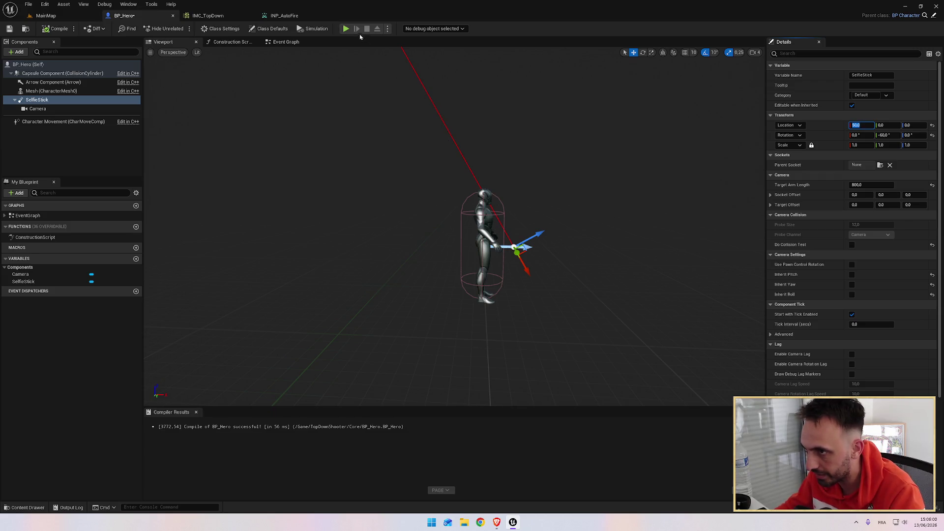
{"action": "left_click", "coordinate": [347, 28]}
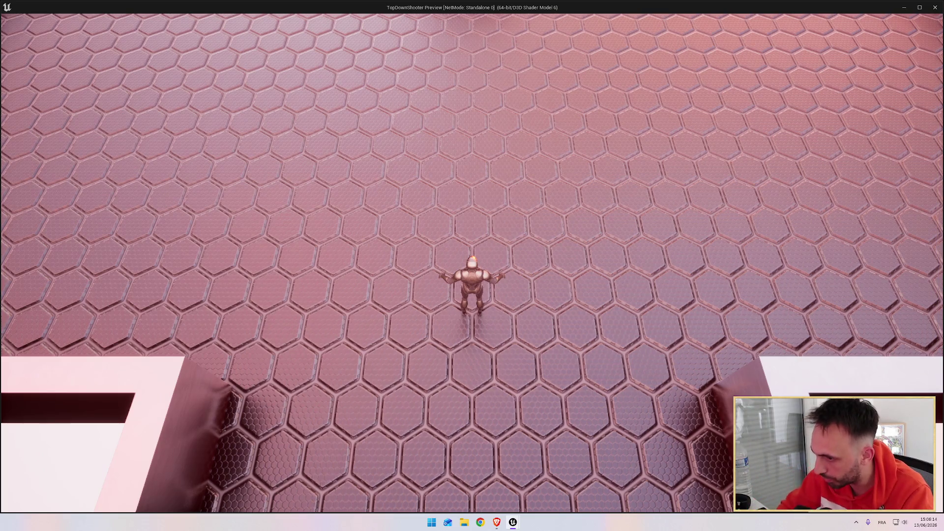
{"action": "key", "text": "s"}
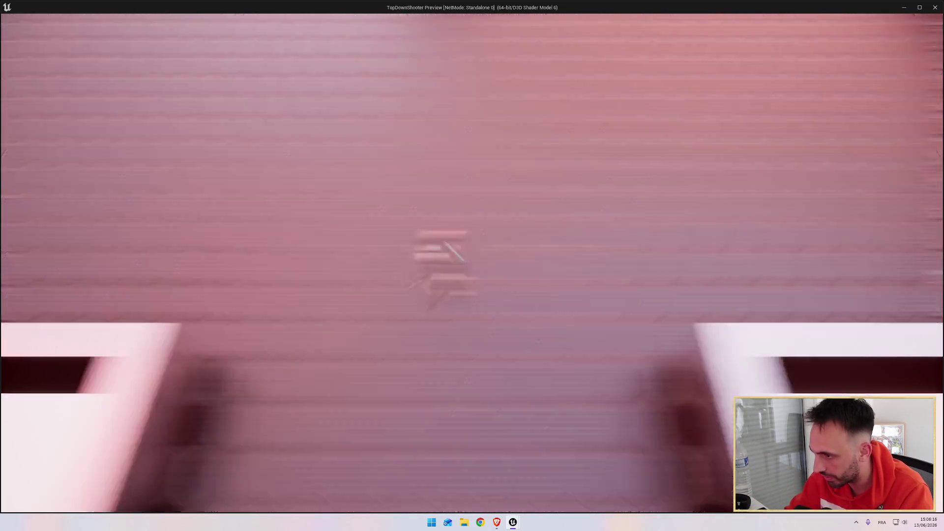
{"action": "key", "text": "w"}
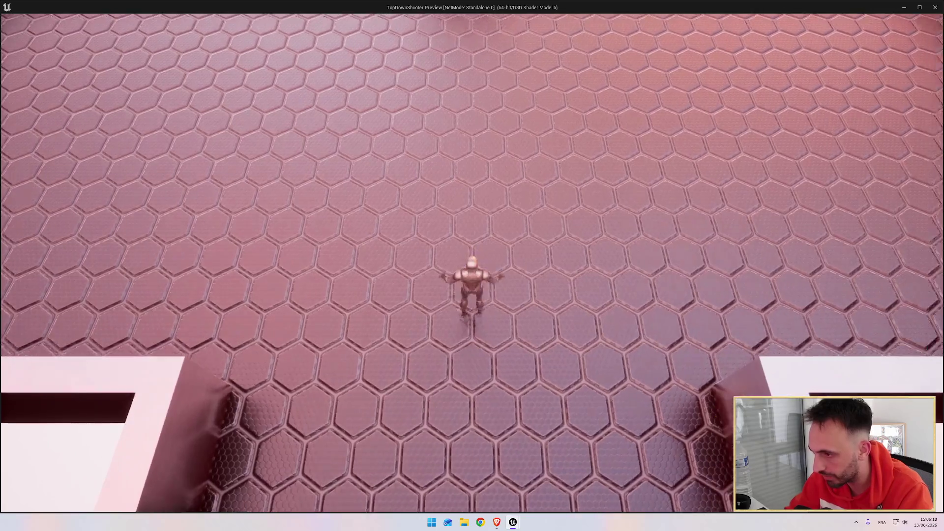
{"action": "key", "text": "w"}
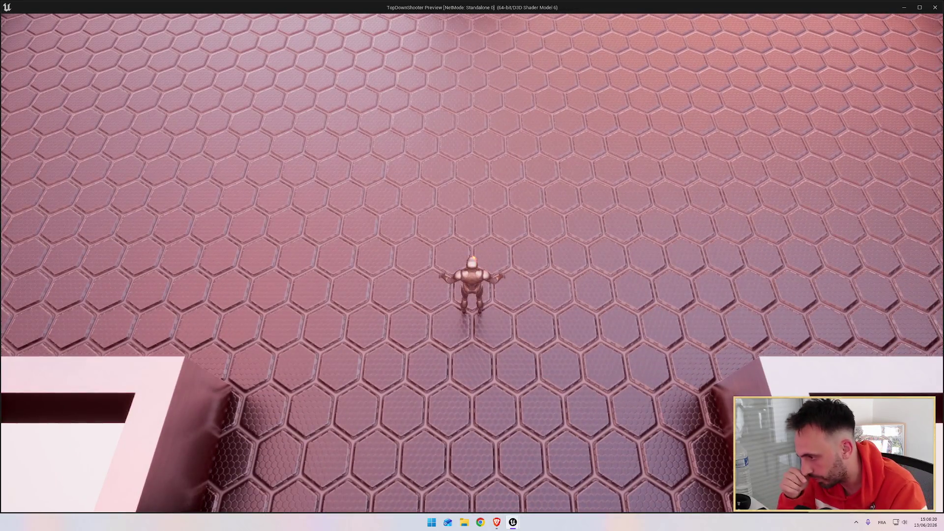
{"action": "key", "text": "Escape"}
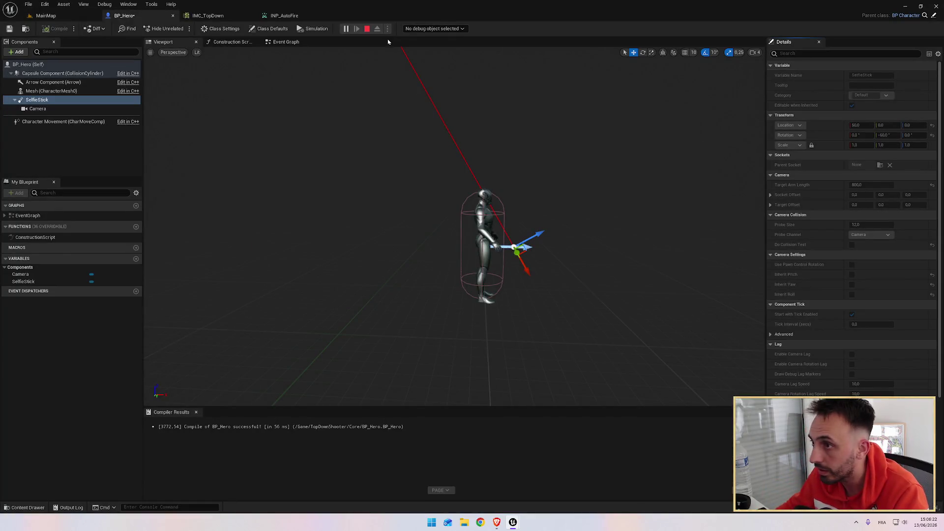
{"action": "left_click", "coordinate": [368, 29]}
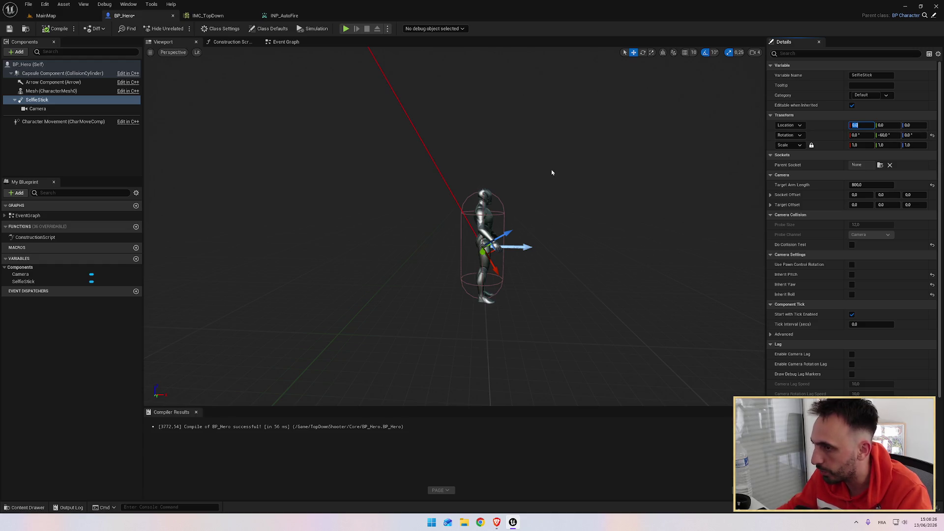
{"action": "left_click", "coordinate": [346, 29]}
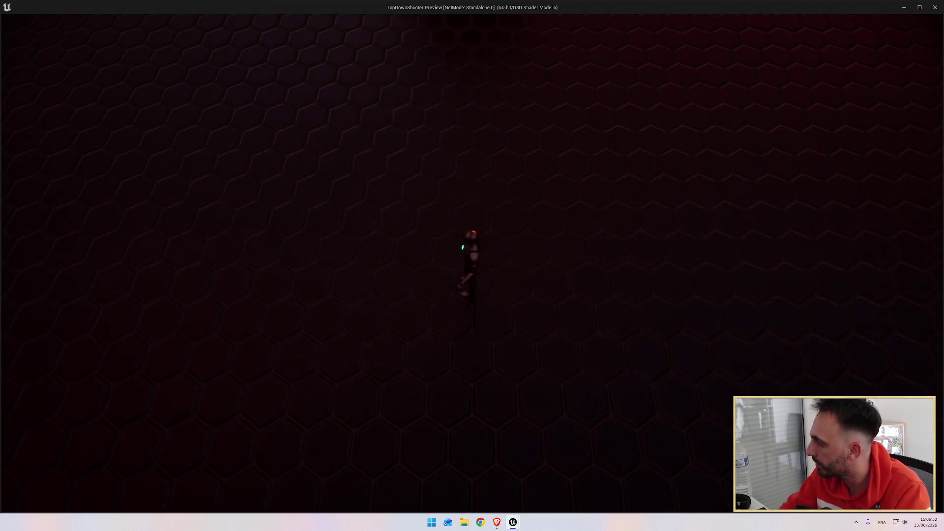
{"action": "key", "text": "Escape"}
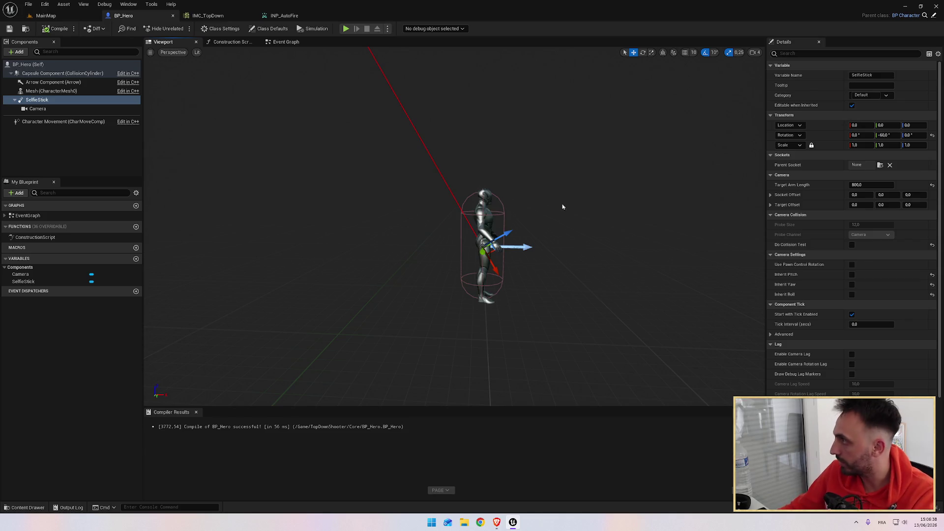
{"action": "left_click_drag", "start_coordinate": [496, 193], "coordinate": [388, 209]}
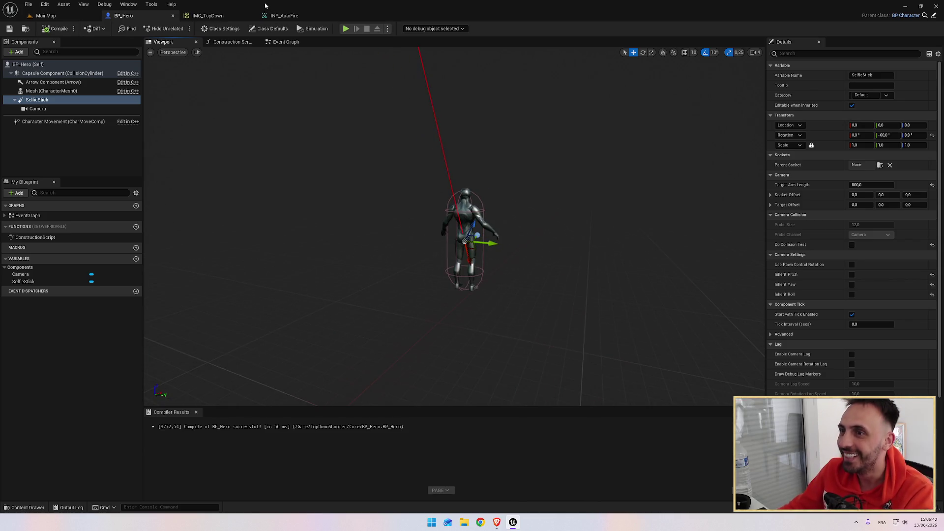
Collapse the INP_AutoFire mapping in IMC_TopDown and close the INP_AutoFire action.
{"action": "left_click", "coordinate": [295, 15]}
{"action": "left_click", "coordinate": [329, 15]}
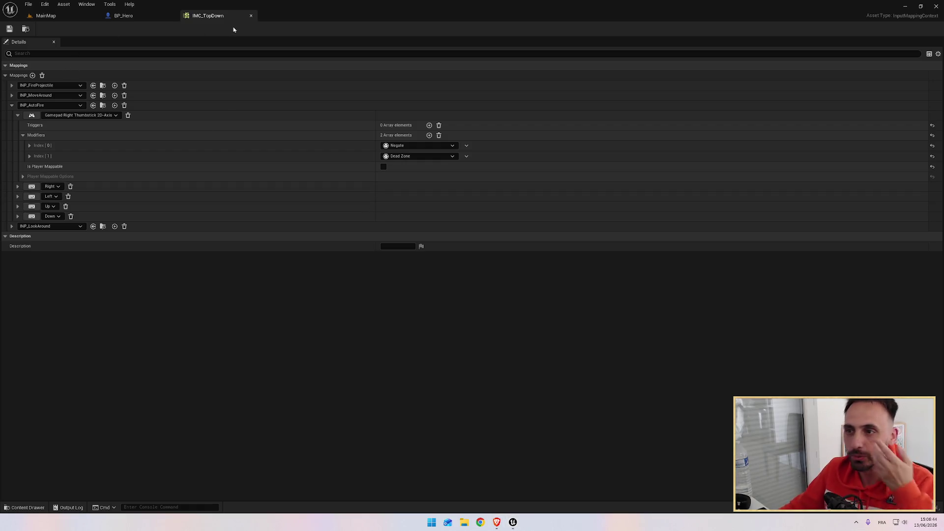
{"action": "left_click", "coordinate": [11, 105]}
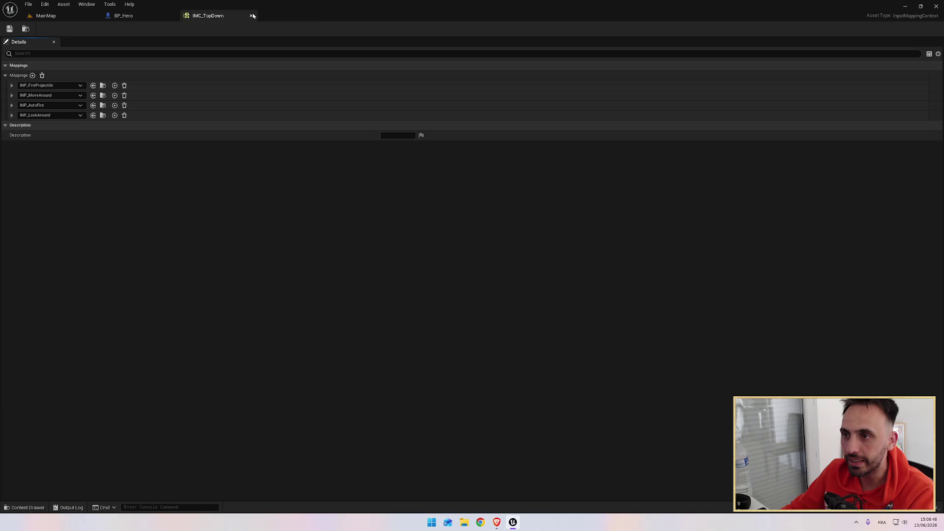
{"action": "left_click", "coordinate": [121, 15]}
Play MainMap in the editor, run the hero forward and left, then stop.
{"action": "left_click", "coordinate": [45, 15]}
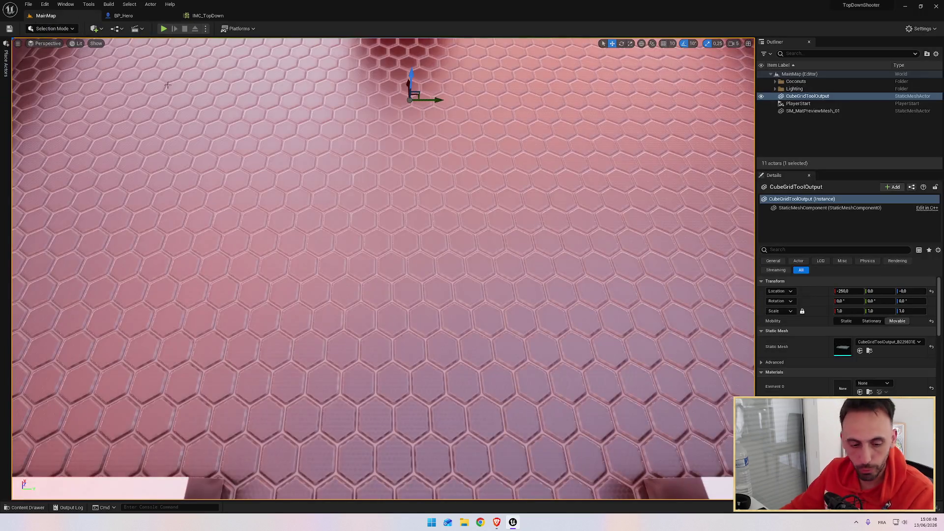
{"action": "left_click", "coordinate": [164, 28]}
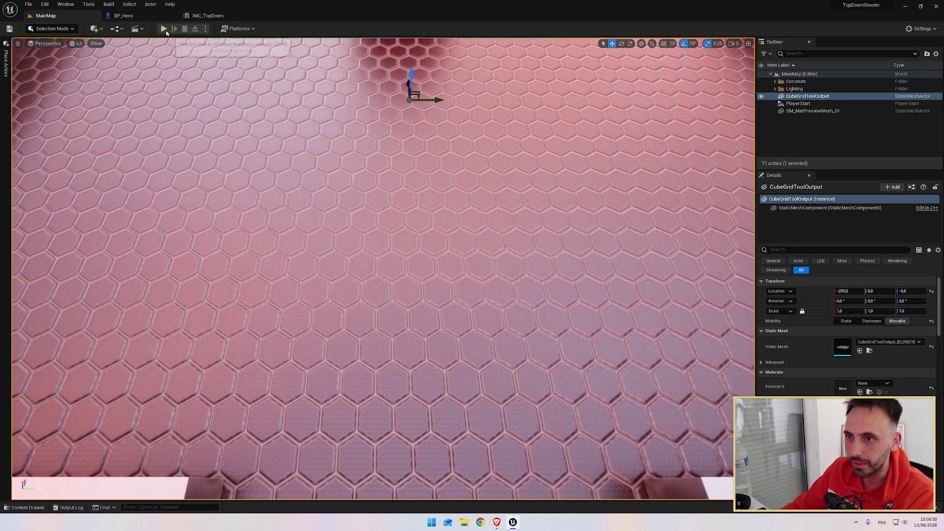
{"action": "left_click", "coordinate": [344, 197]}
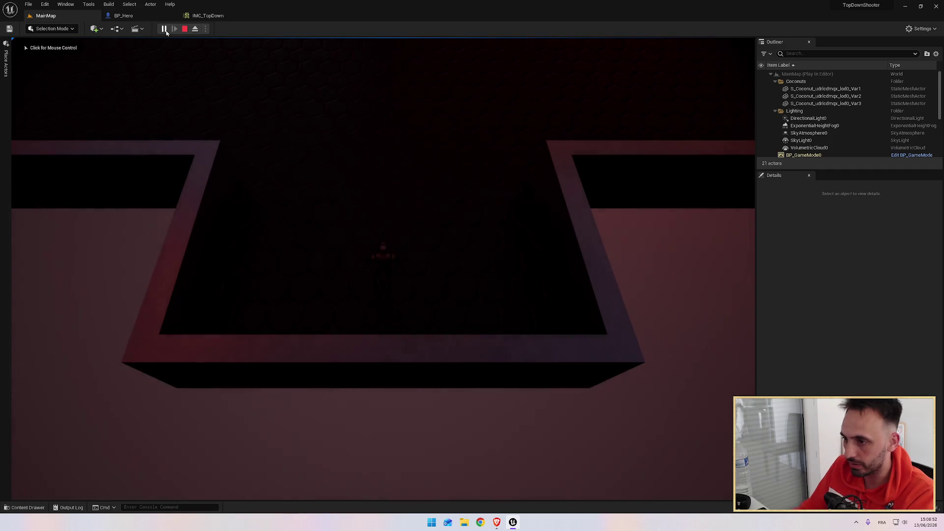
{"action": "key", "text": "w"}
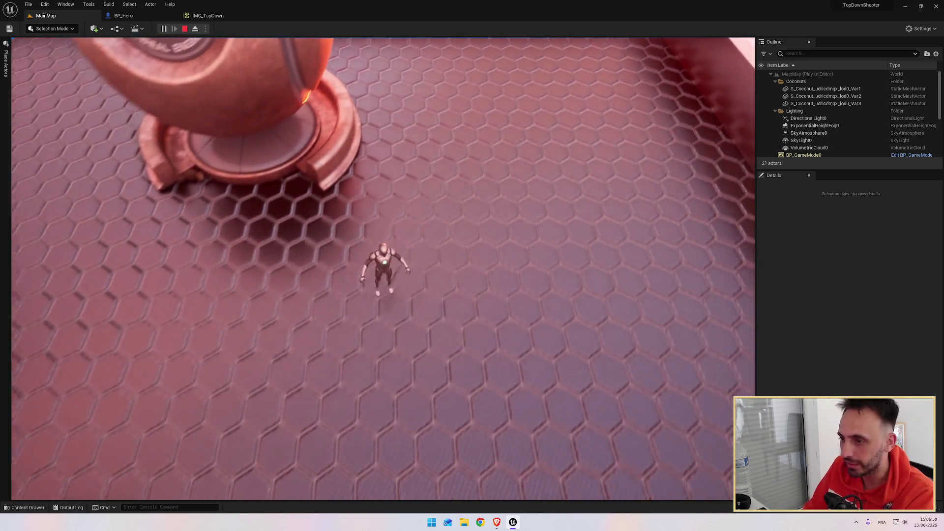
{"action": "key", "text": "a"}
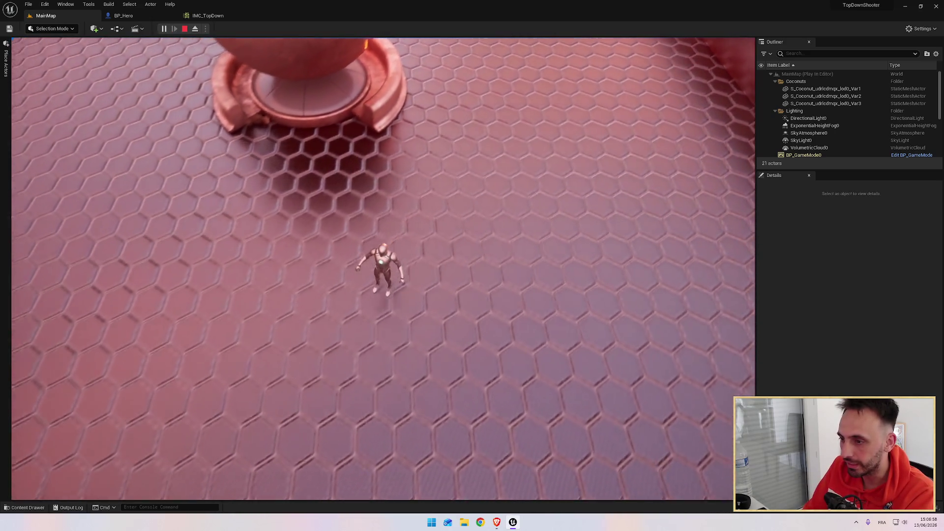
{"action": "key", "text": "a"}
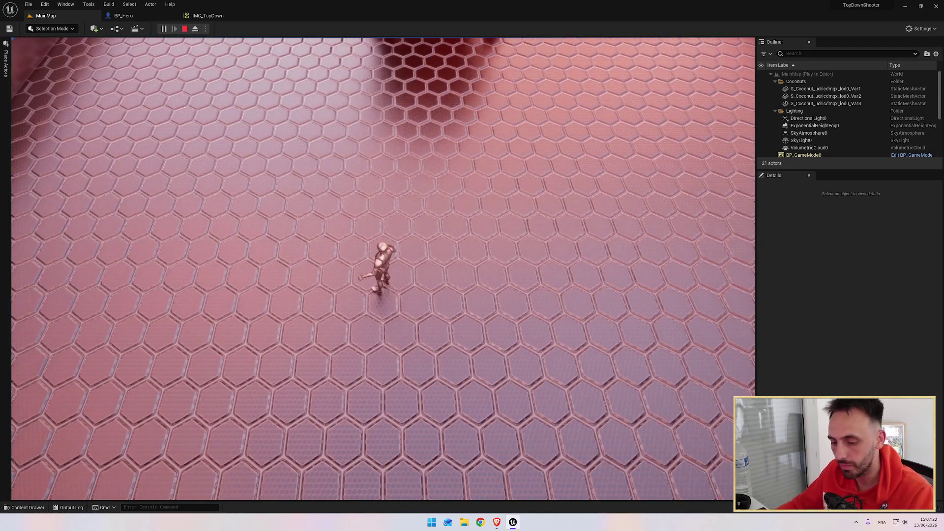
{"action": "key", "text": "Escape"}
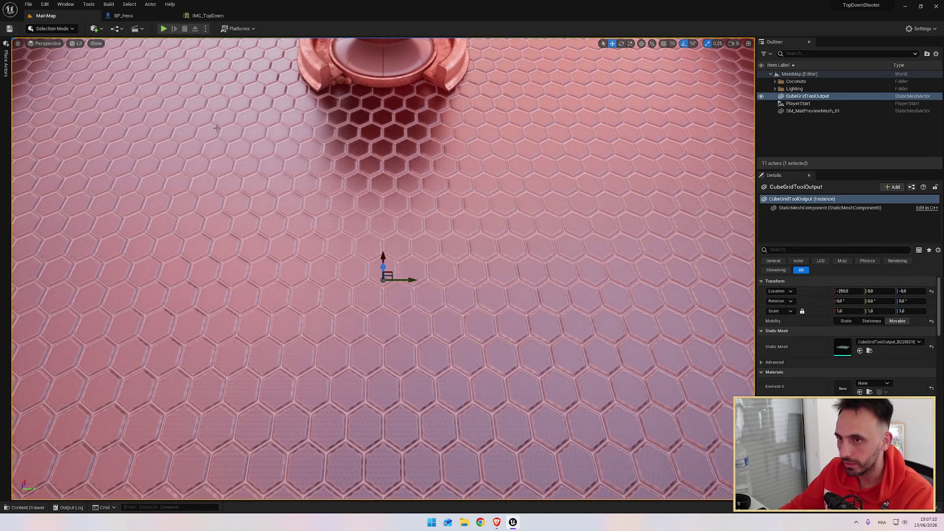
Switch to the Déplacement du Perso video, close the Créer un Perso Jouable tab, and return to Unreal.
{"action": "key", "text": "alt+Tab"}
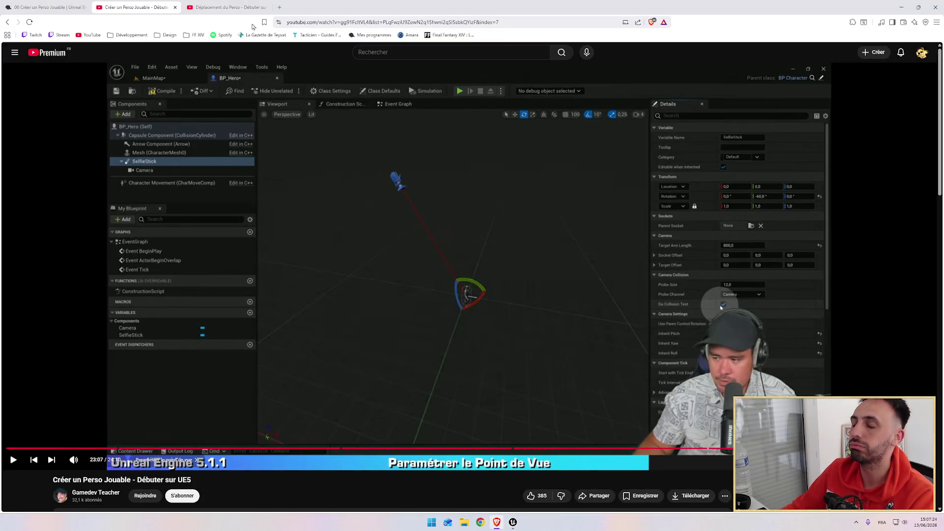
{"action": "left_click", "coordinate": [231, 4]}
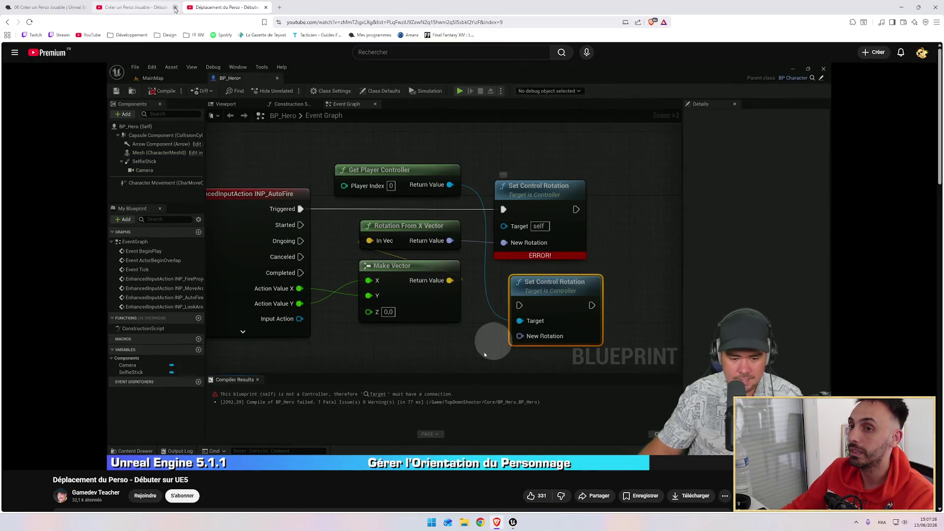
{"action": "left_click", "coordinate": [175, 8]}
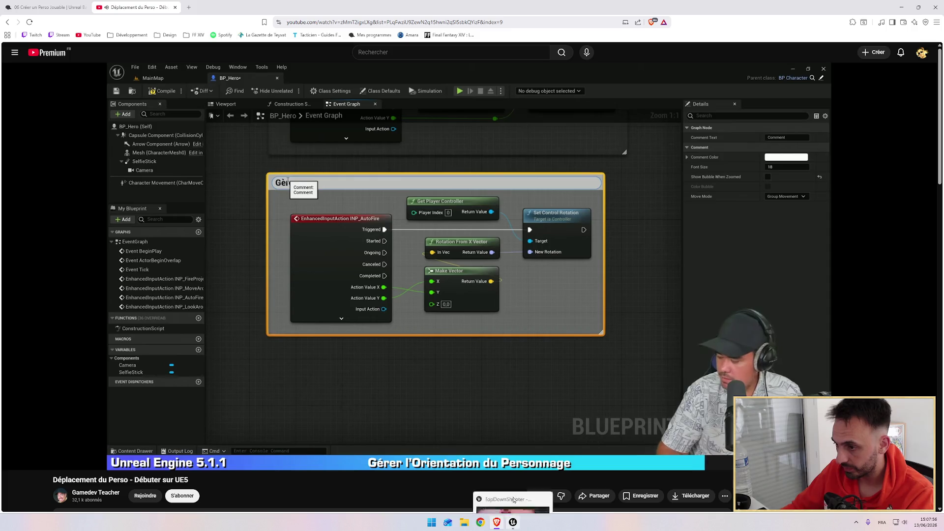
{"action": "left_click", "coordinate": [513, 522]}
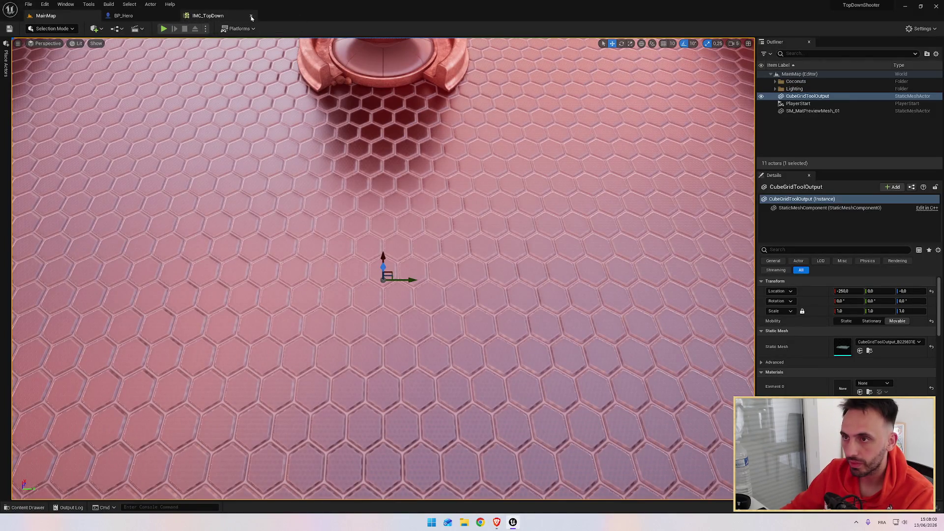
Open BP_Hero's Event Graph and zoom out to see the comment groups.
{"action": "left_click", "coordinate": [146, 17]}
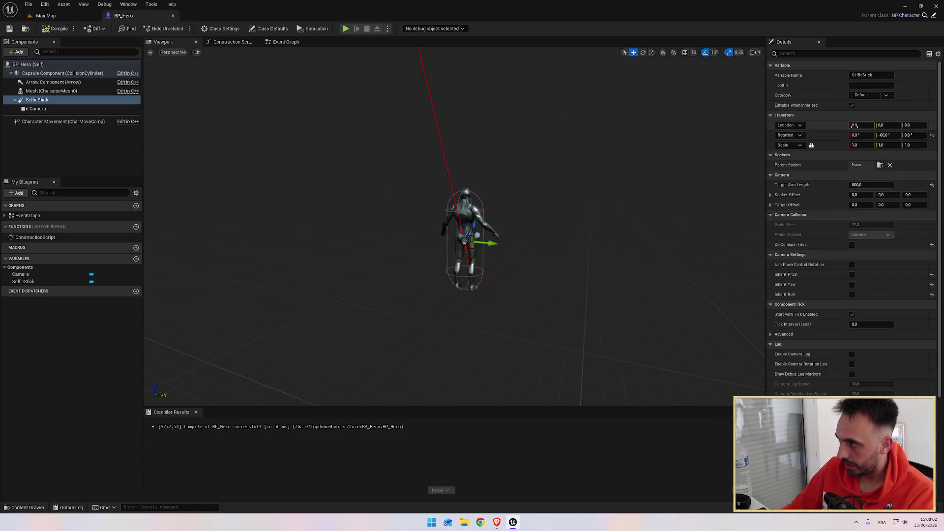
{"action": "mouse_move", "coordinate": [481, 162]}
{"action": "left_mouse_down"}
{"action": "mouse_move", "coordinate": [463, 162]}
{"action": "mouse_move", "coordinate": [467, 148]}
{"action": "mouse_move", "coordinate": [484, 147]}
{"action": "mouse_move", "coordinate": [204, 86]}
{"action": "left_mouse_up"}
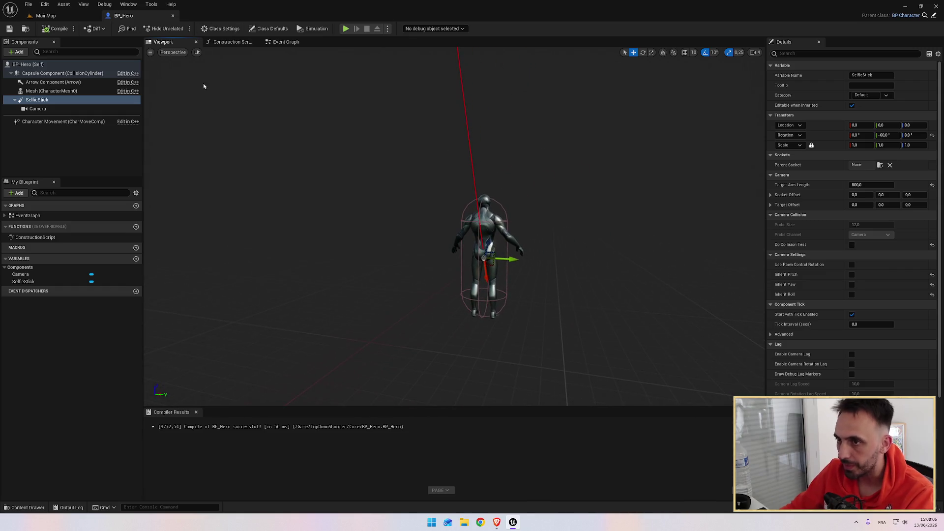
{"action": "left_click", "coordinate": [265, 42]}
{"action": "scroll", "coordinate": [584, 232], "scroll_direction": "down", "scroll_amount": 1}
{"action": "scroll", "coordinate": [595, 142], "scroll_direction": "down", "scroll_amount": 7}
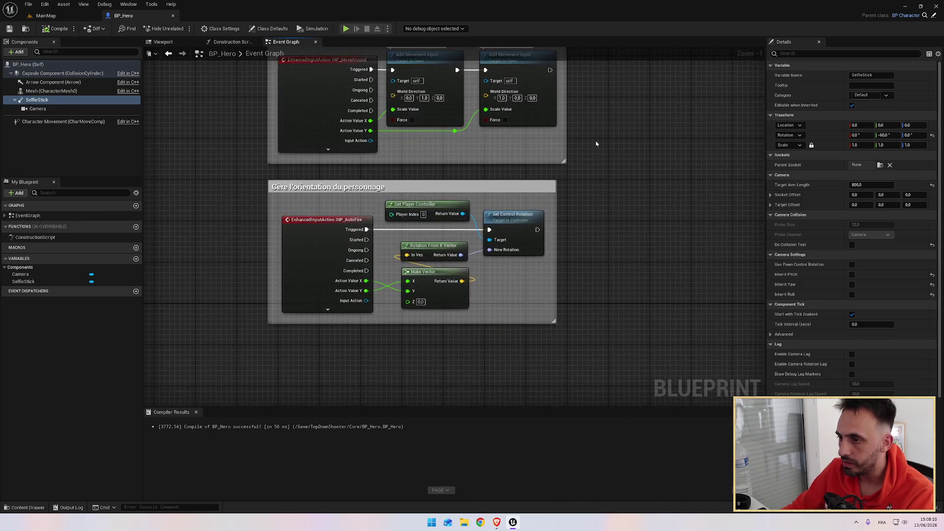
{"action": "scroll", "coordinate": [621, 203], "scroll_direction": "down", "scroll_amount": 4}
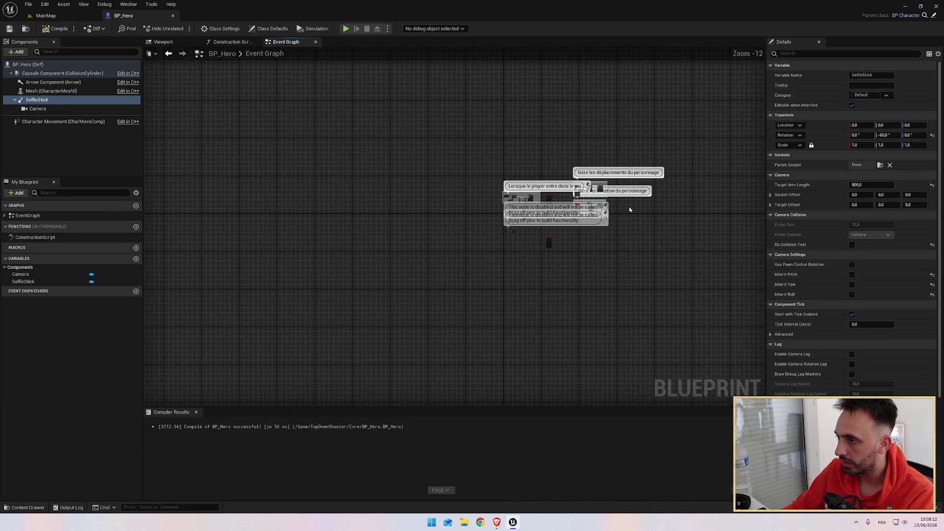
{"action": "scroll", "coordinate": [630, 209], "scroll_direction": "up", "scroll_amount": 7}
Move the orientation comment group lower and nudge the movement comment group up-left.
{"action": "left_click", "coordinate": [453, 185]}
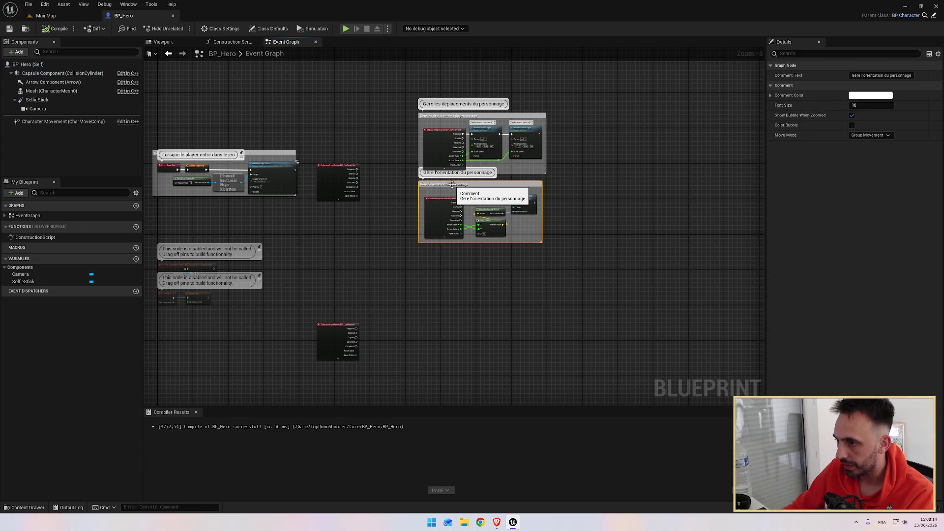
{"action": "mouse_move", "coordinate": [475, 286]}
{"action": "left_mouse_down"}
{"action": "mouse_move", "coordinate": [473, 274]}
{"action": "mouse_move", "coordinate": [485, 329]}
{"action": "mouse_move", "coordinate": [474, 316]}
{"action": "left_mouse_up"}
{"action": "left_click_drag", "start_coordinate": [441, 119], "coordinate": [434, 97]}
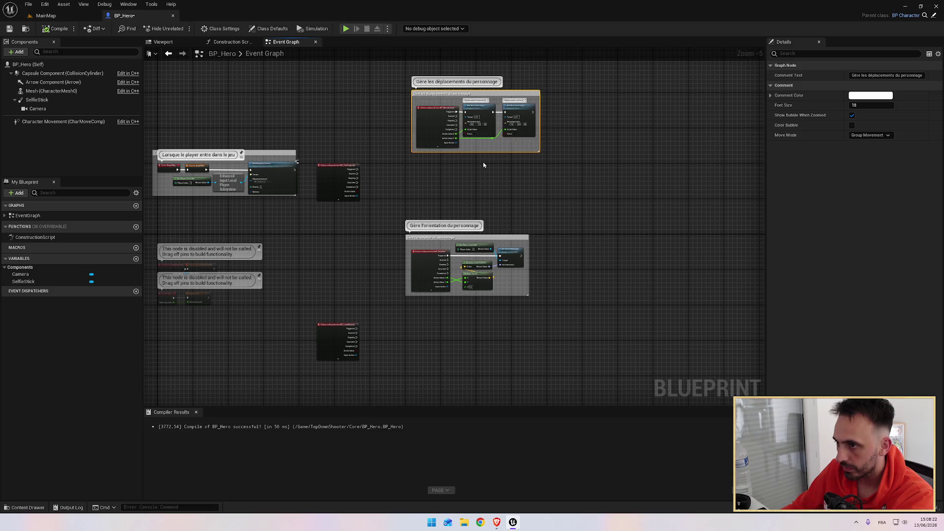
{"action": "left_click", "coordinate": [480, 187]}
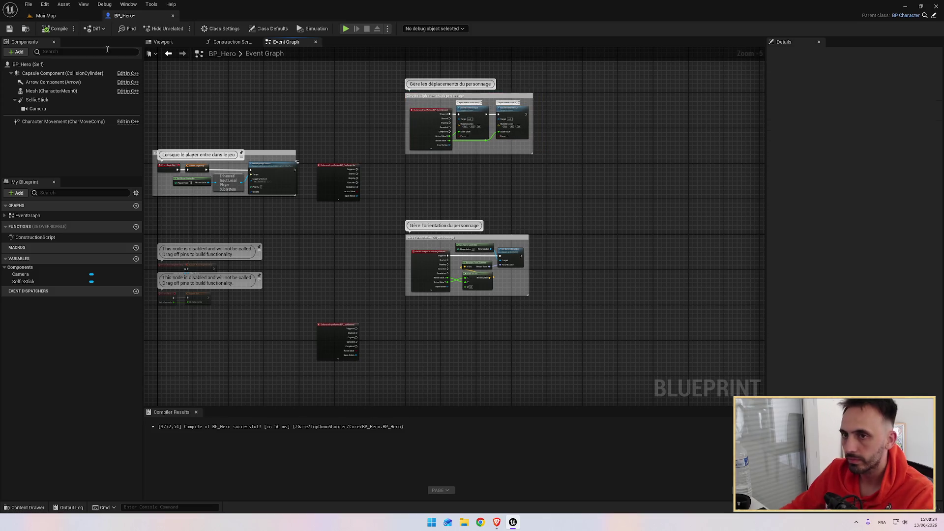
{"action": "key", "text": "alt+Tab"}
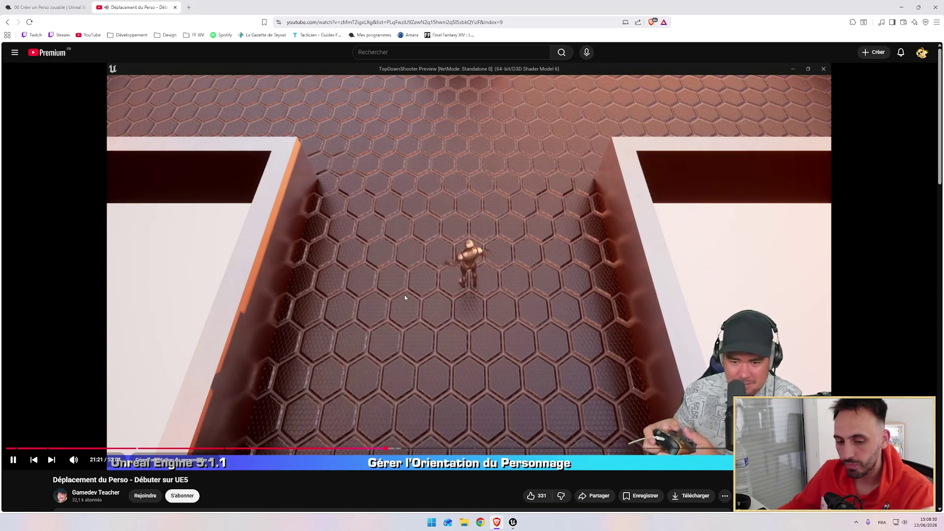
Pause the Déplacement du Perso video, then start a play session of the TopDownShooter level.
{"action": "key", "text": "alt+Tab"}
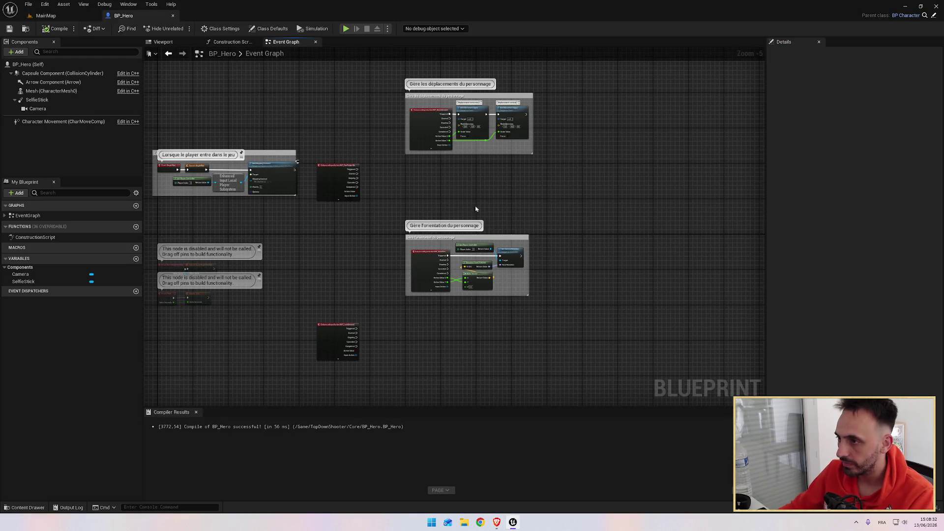
{"action": "key", "text": "alt+Tab"}
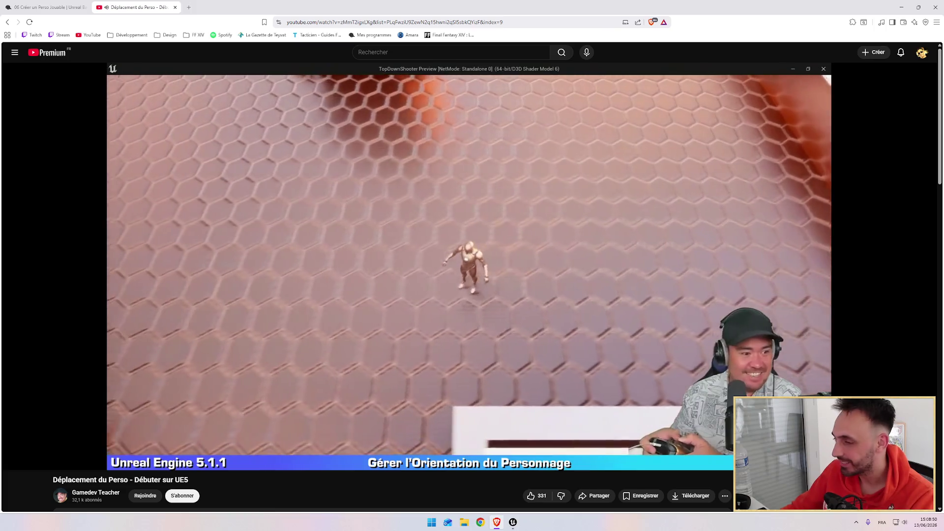
{"action": "left_click", "coordinate": [436, 223]}
{"action": "key", "text": "alt+Tab"}
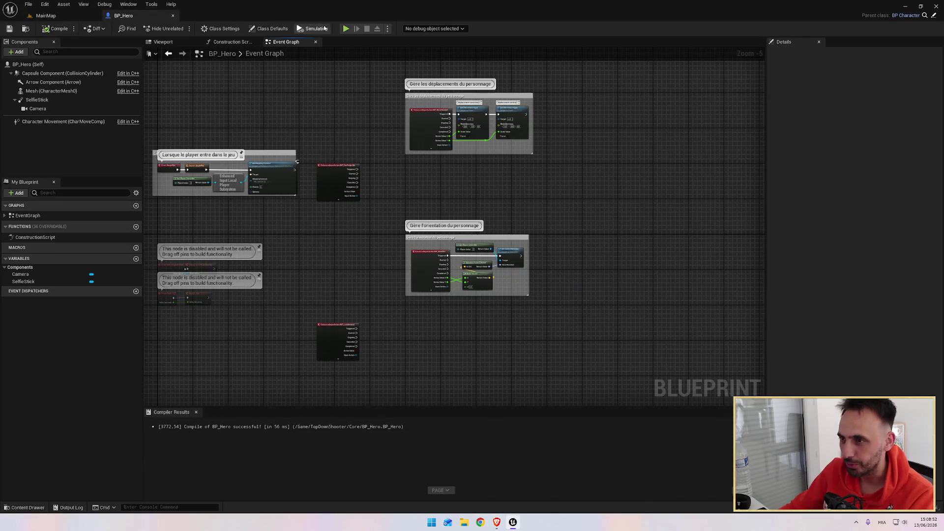
{"action": "left_click", "coordinate": [346, 29]}
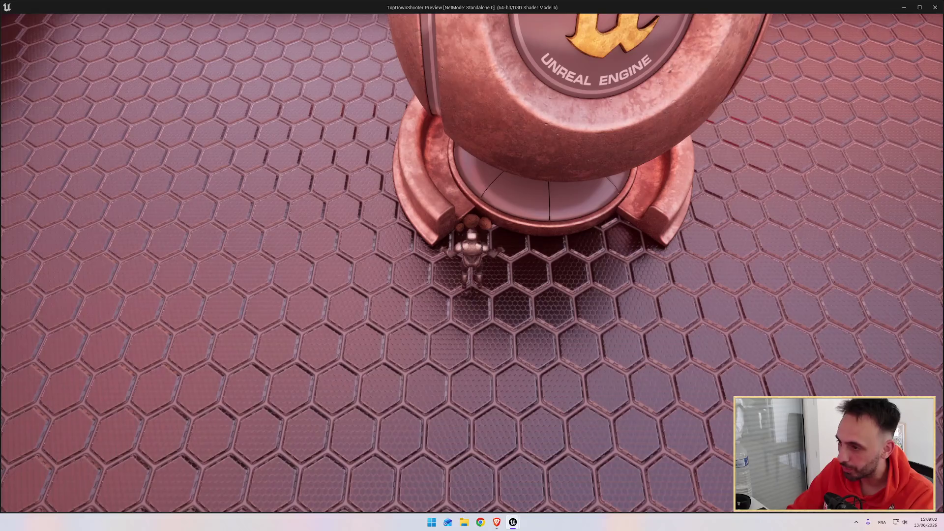
Walk the hero down the level and back toward the sphere with the S and W keys.
{"action": "key", "text": "s"}
{"action": "key", "text": "w"}
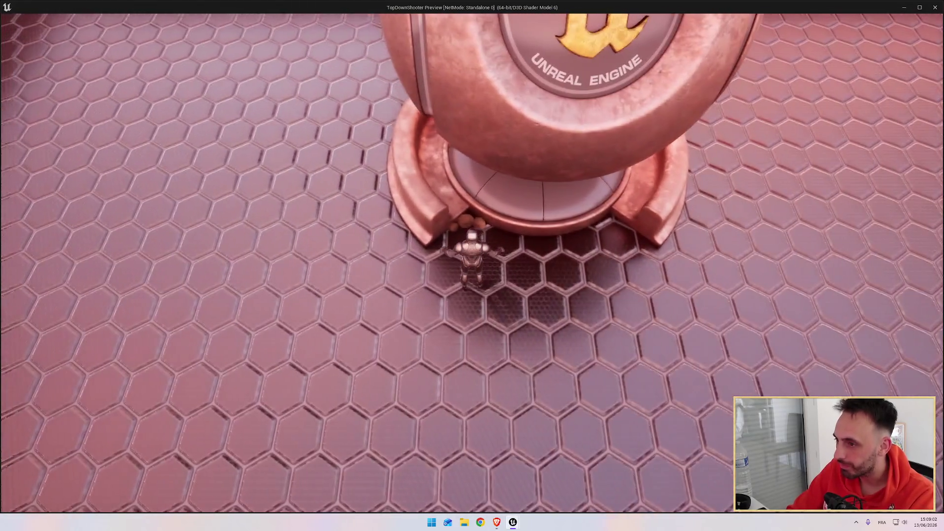
{"action": "key", "text": "s"}
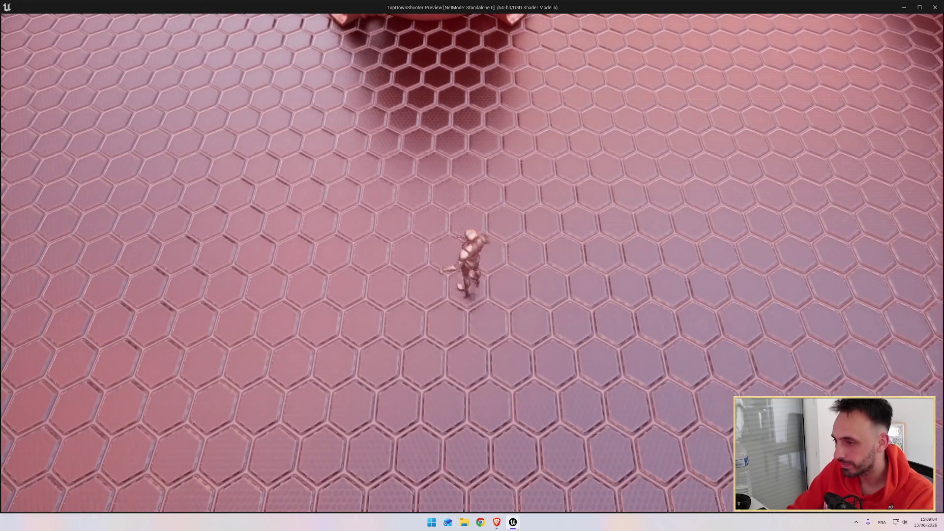
{"action": "key", "text": "w"}
End the play session and resume the tutorial video in the browser.
{"action": "key", "text": "Escape"}
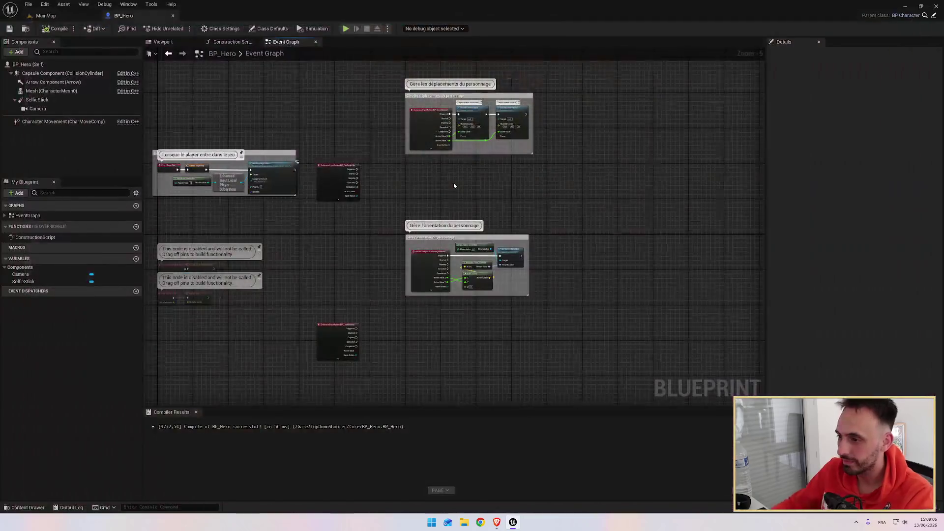
{"action": "key", "text": "alt+Tab"}
{"action": "left_click", "coordinate": [471, 203]}
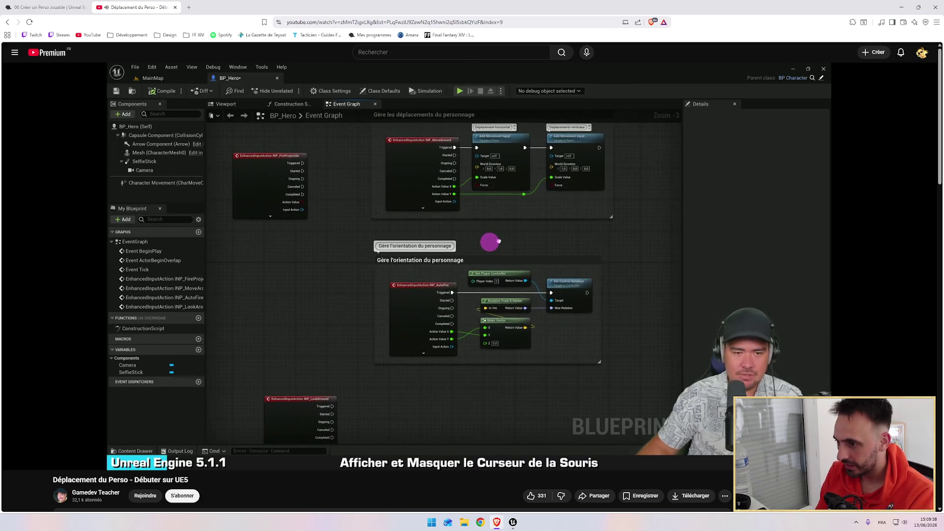
Glance at the Unreal graph between tutorial viewing, then launch a new Play session of the level.
{"action": "key", "text": "alt+Tab"}
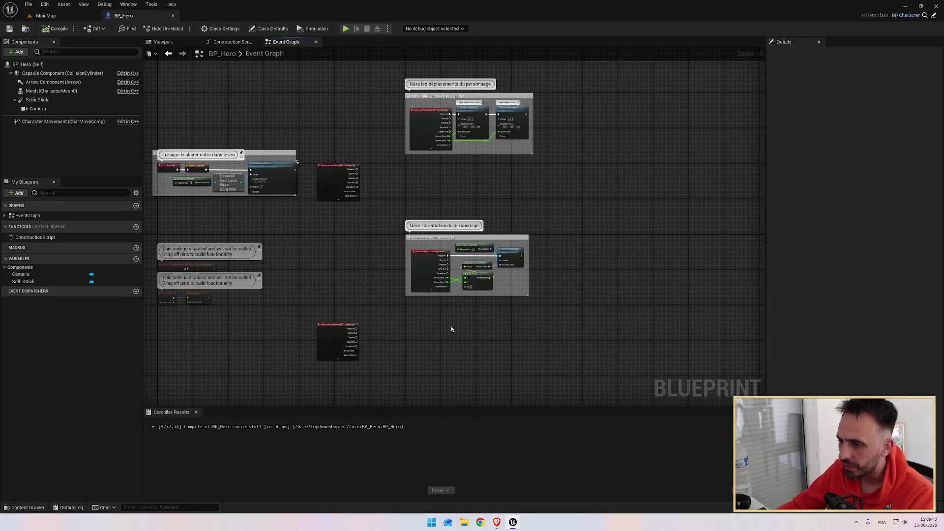
{"action": "mouse_move", "coordinate": [315, 251]}
{"action": "left_mouse_down"}
{"action": "mouse_move", "coordinate": [527, 309]}
{"action": "mouse_move", "coordinate": [493, 287]}
{"action": "mouse_move", "coordinate": [500, 247]}
{"action": "mouse_move", "coordinate": [386, 222]}
{"action": "left_mouse_up"}
{"action": "scroll", "coordinate": [493, 287], "scroll_direction": "up", "scroll_amount": 4}
{"action": "key", "text": "alt+Tab"}
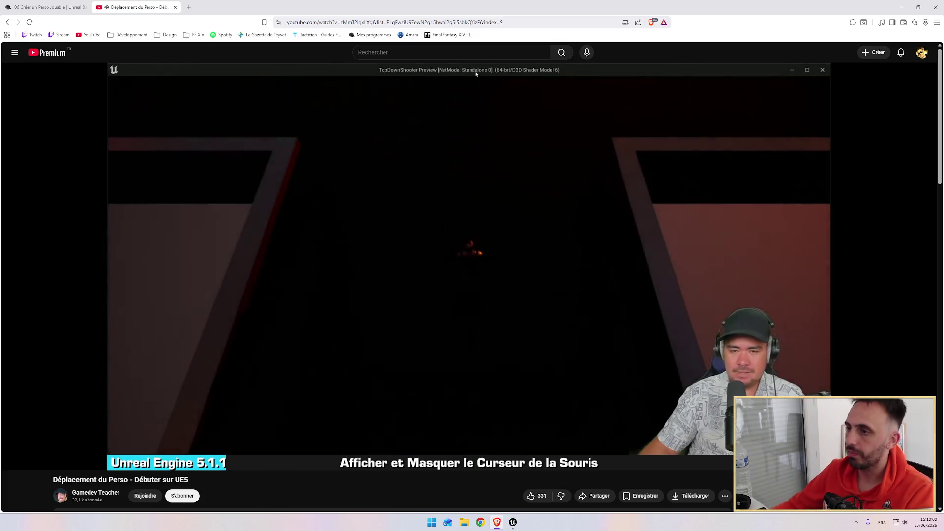
{"action": "key", "text": "alt+Tab"}
{"action": "left_click", "coordinate": [345, 29]}
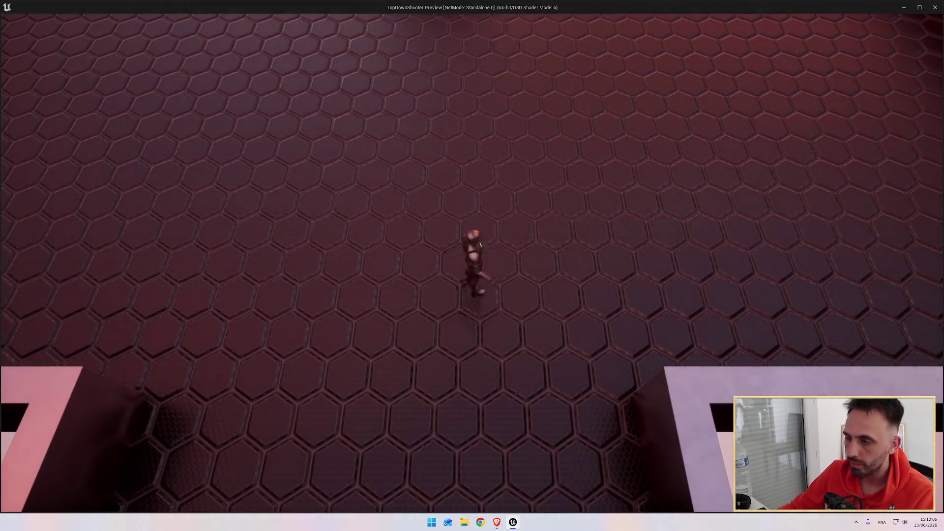
Walk the hero forward and toward the upper left, then go back to the tutorial.
{"action": "key", "text": "w"}
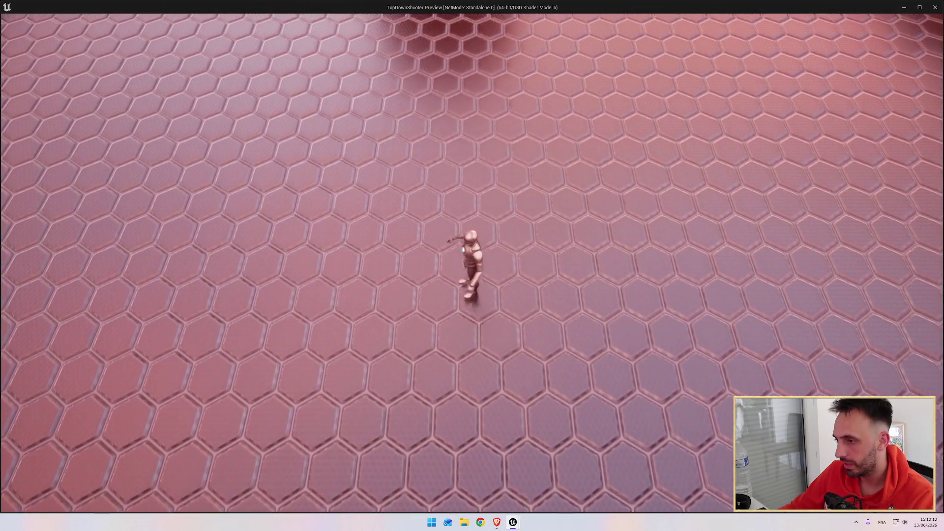
{"action": "key", "text": "a"}
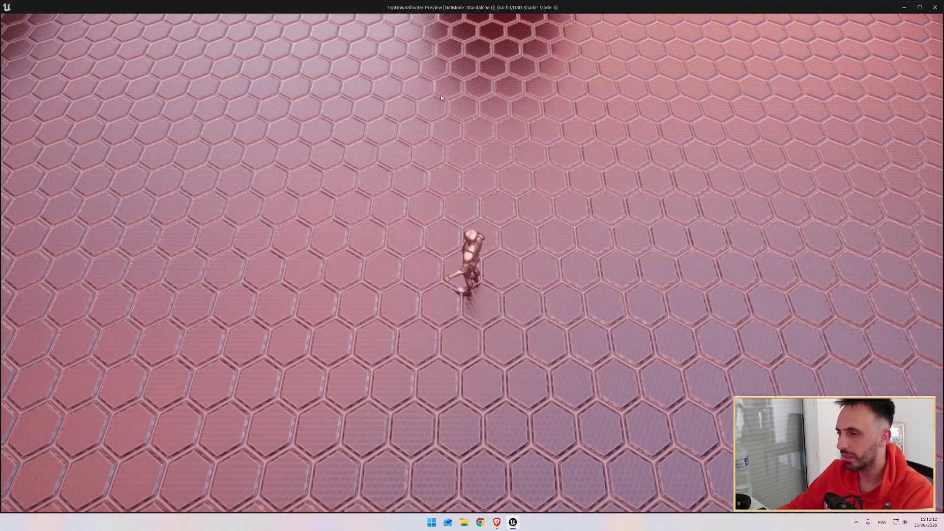
{"action": "key", "text": "alt+Tab"}
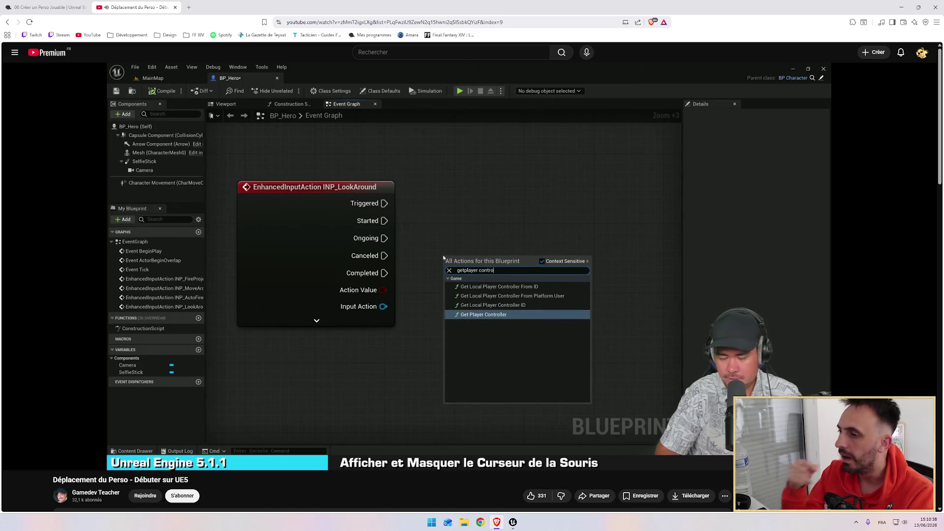
Add a Get Player Controller node beside INP_LookAround in BP_Hero's Event Graph.
{"action": "key", "text": "alt+Tab"}
{"action": "right_click", "coordinate": [401, 176]}
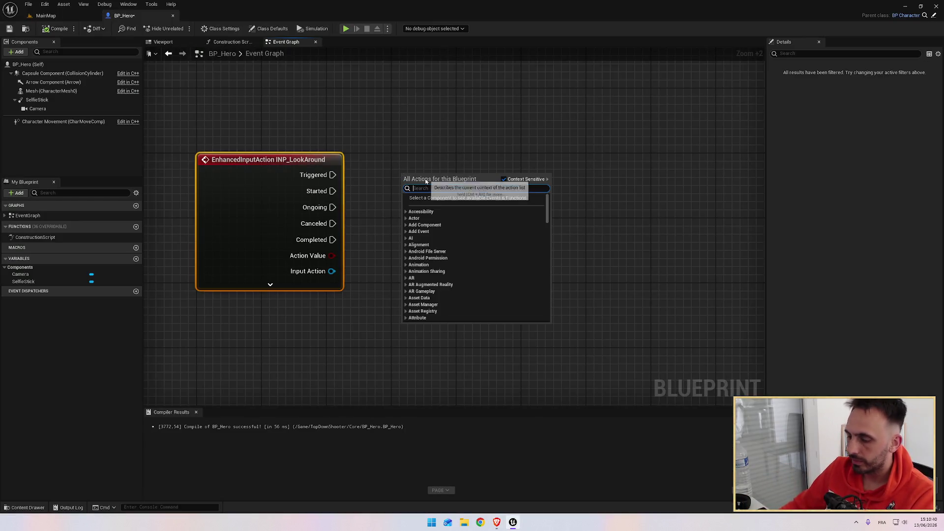
{"action": "type", "text": "getplayercontroller"}
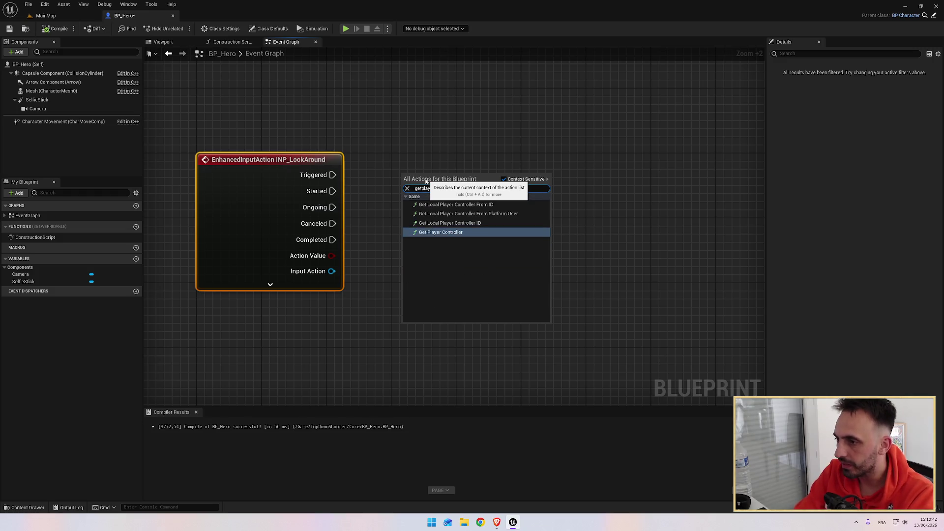
{"action": "key", "text": "Return"}
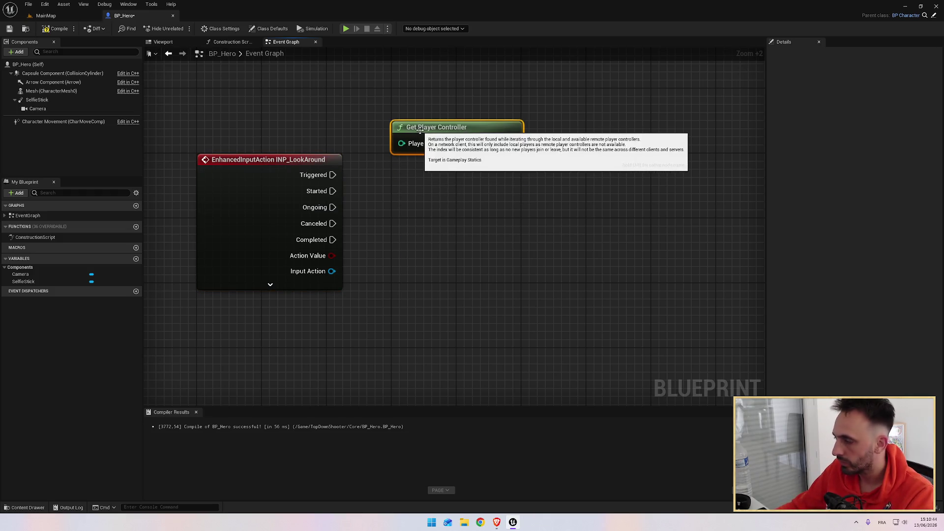
{"action": "key", "text": "alt+Tab"}
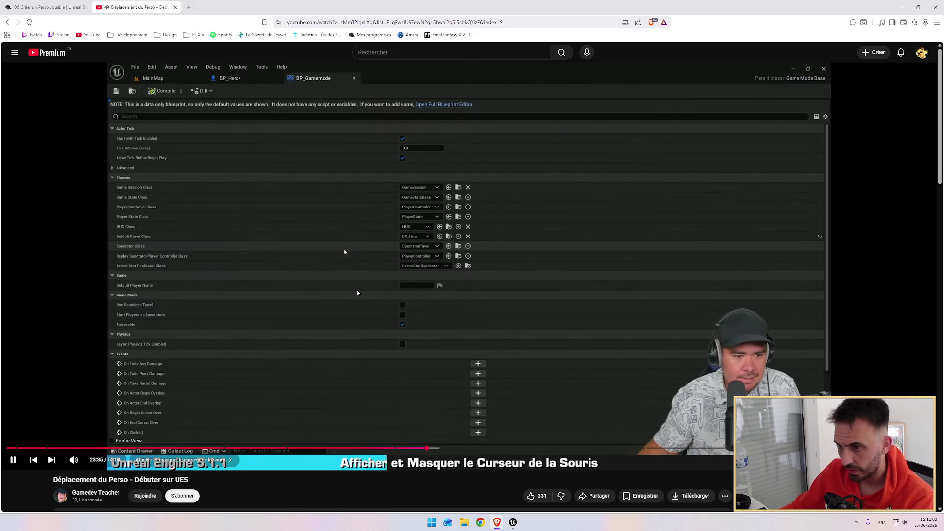
{"action": "left_click", "coordinate": [165, 225]}
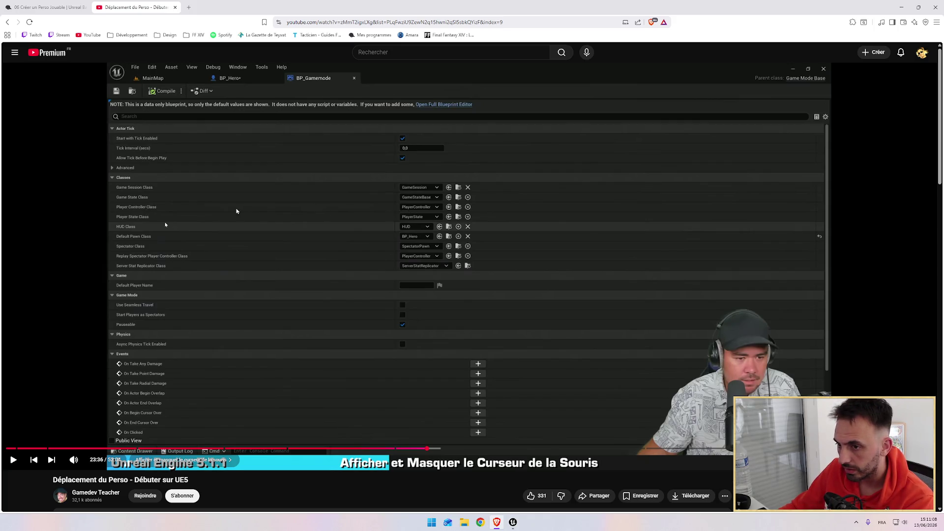
{"action": "left_click", "coordinate": [165, 225]}
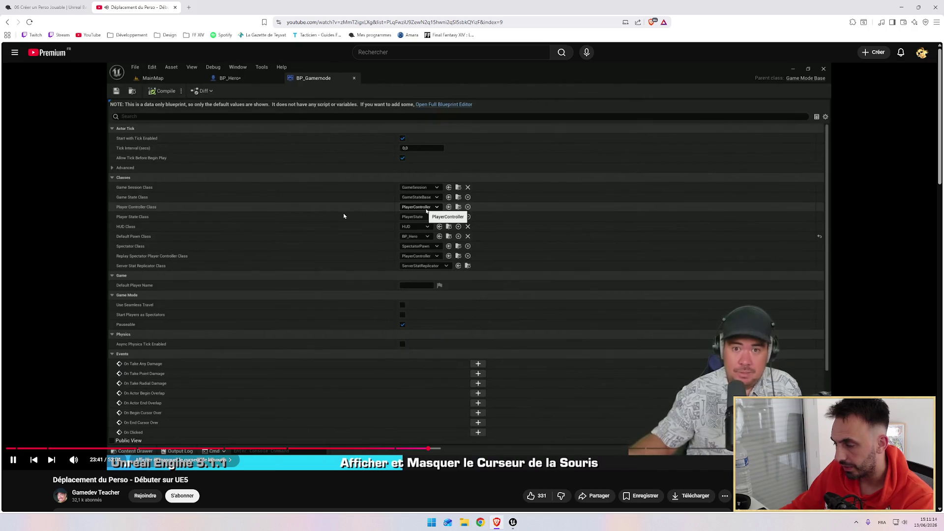
{"action": "left_click", "coordinate": [338, 208]}
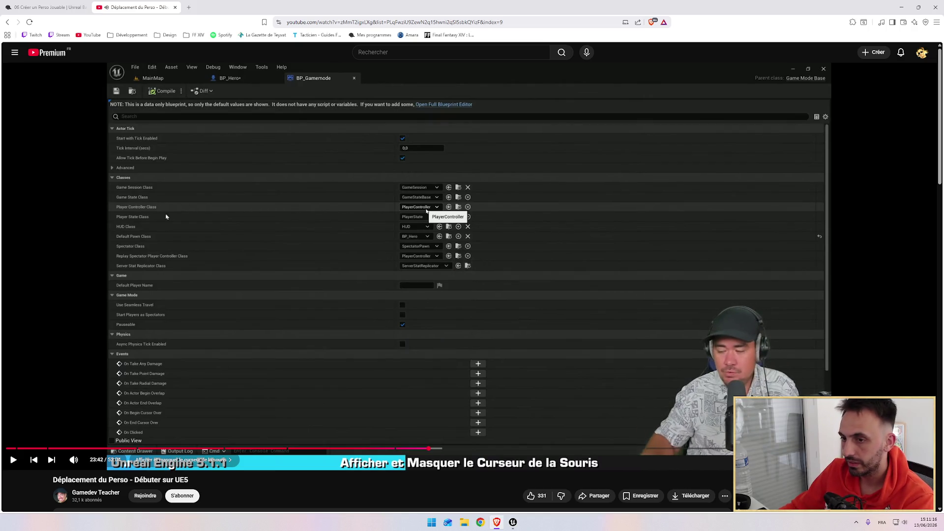
{"action": "left_click", "coordinate": [289, 232]}
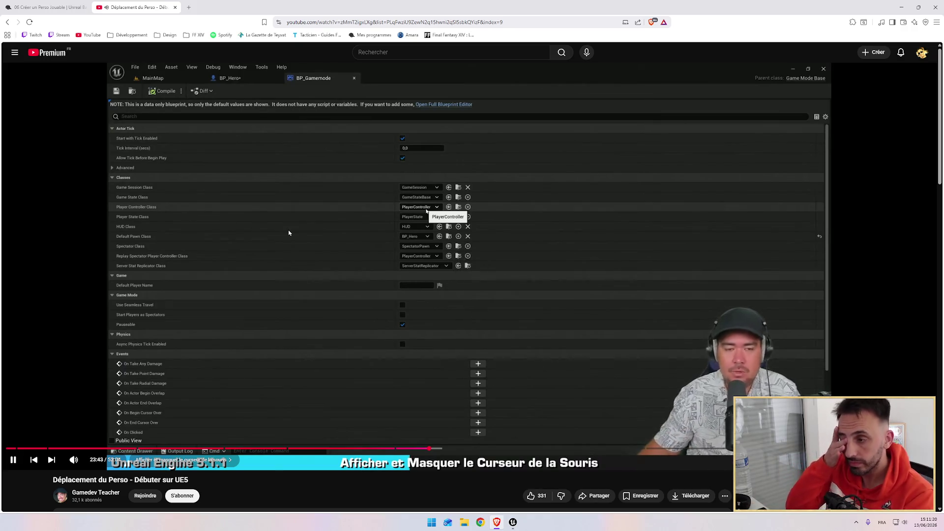
{"action": "left_click", "coordinate": [352, 254]}
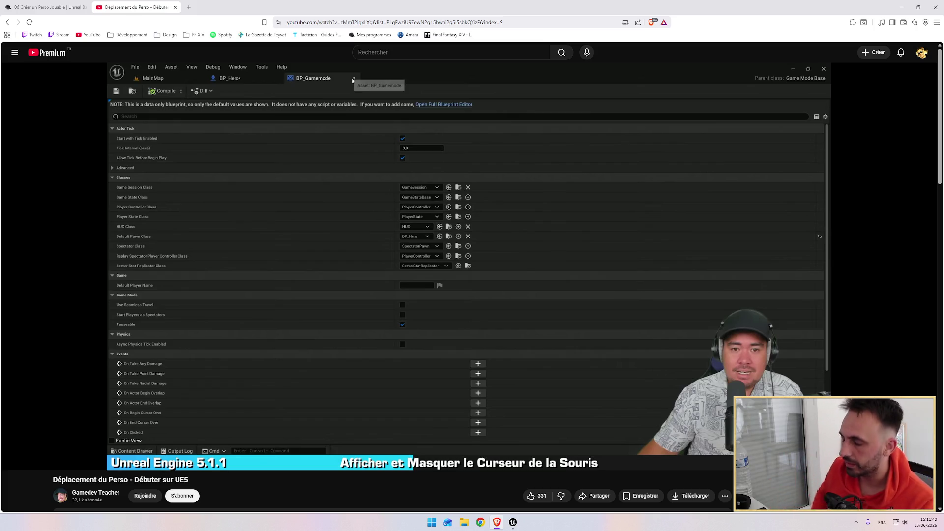
{"action": "mouse_move", "coordinate": [352, 243]}
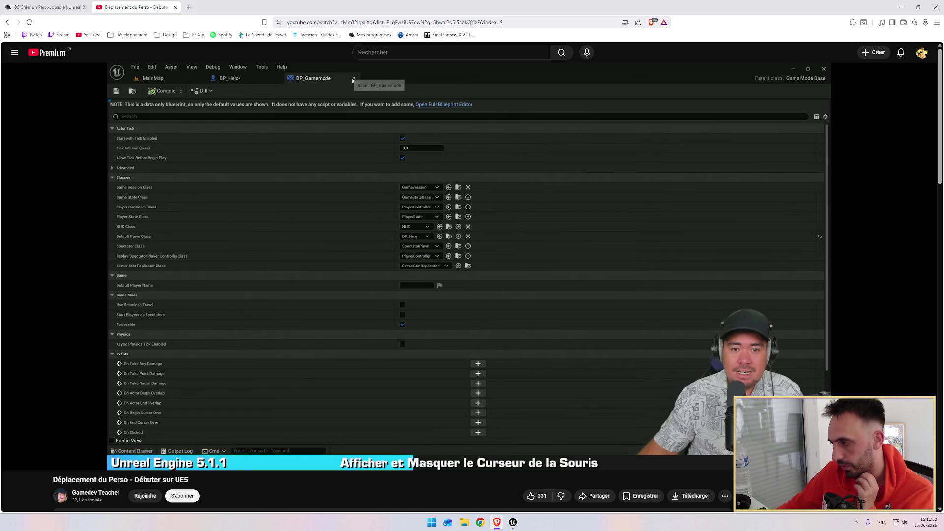
{"action": "mouse_move", "coordinate": [444, 244]}
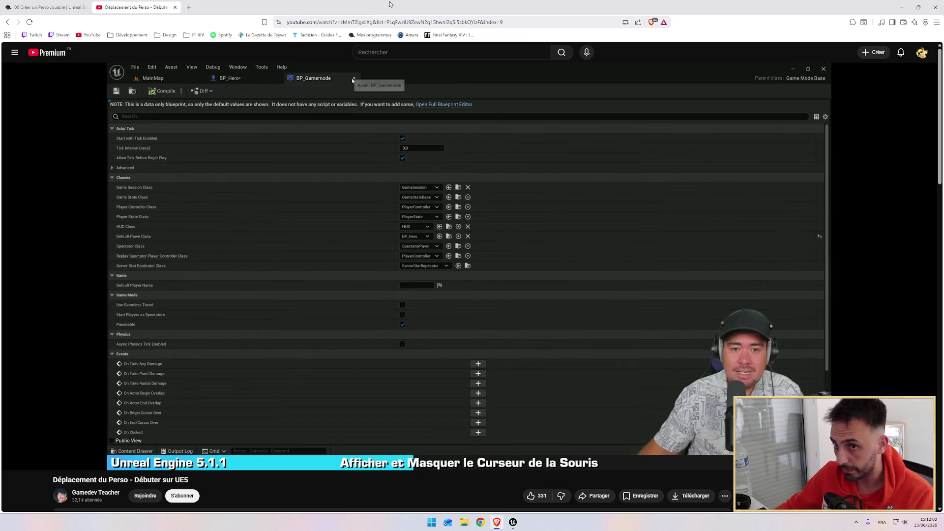
{"action": "left_click", "coordinate": [431, 195]}
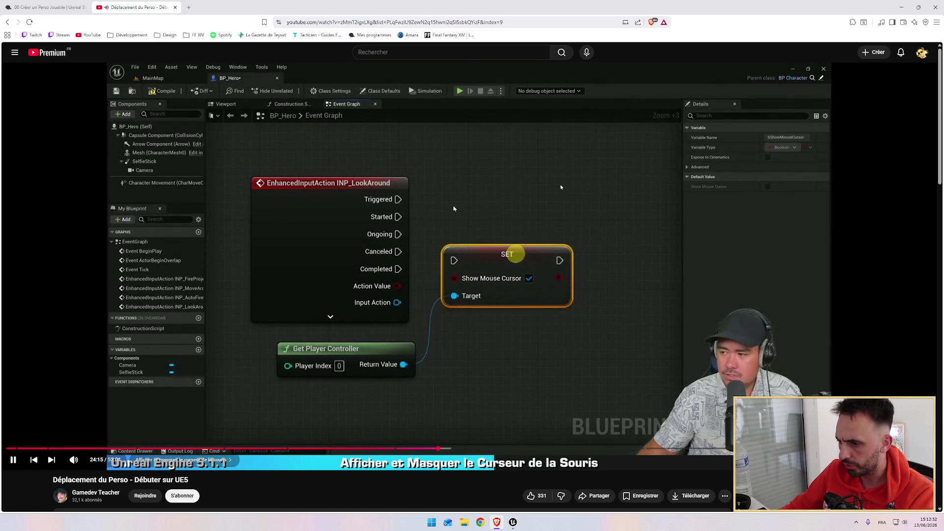
Add a SET Show Mouse Cursor node wired from Get Player Controller's Return Value.
{"action": "key", "text": "alt+Tab"}
{"action": "left_click_drag", "start_coordinate": [512, 142], "coordinate": [559, 108]}
{"action": "type", "text": "set"}
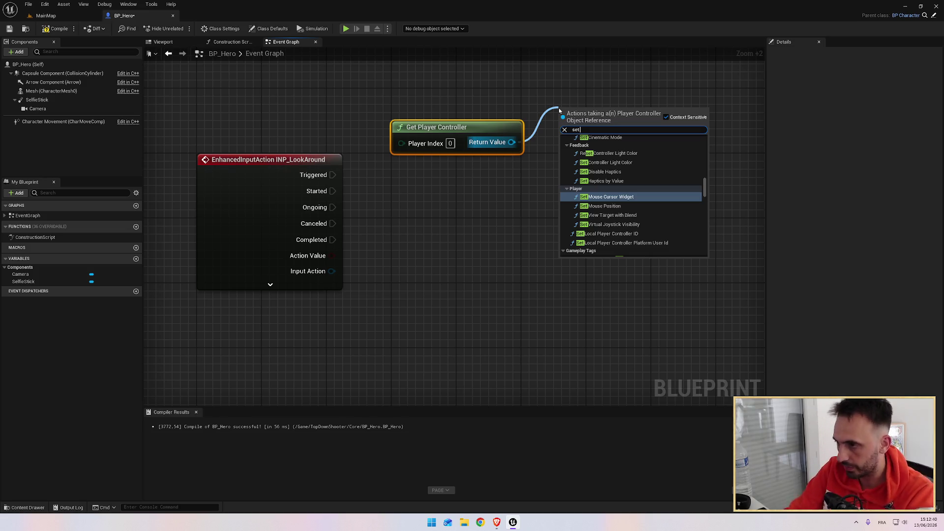
{"action": "type", "text": " show mouse"}
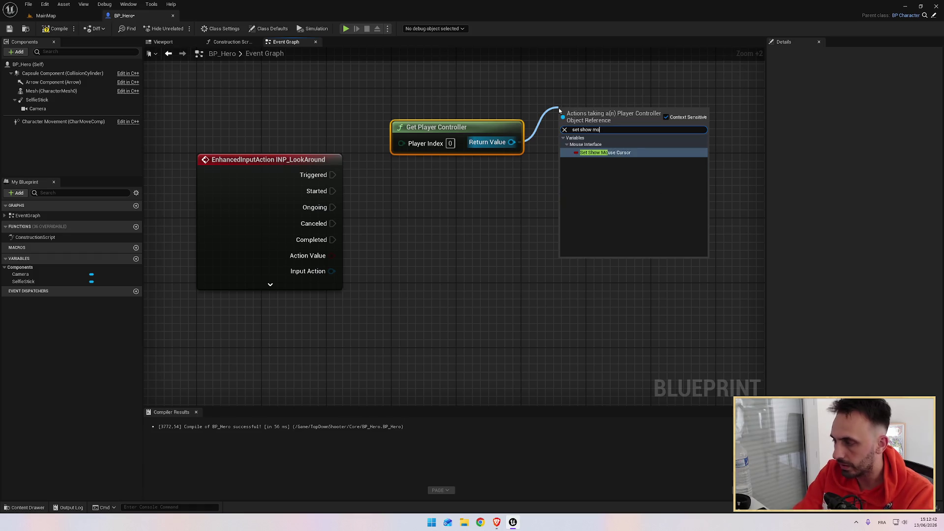
{"action": "key", "text": "Return"}
Arrange the controller and SET nodes beside INP_LookAround and tick Show Mouse Cursor.
{"action": "mouse_move", "coordinate": [476, 130]}
{"action": "left_mouse_down"}
{"action": "mouse_move", "coordinate": [417, 258]}
{"action": "mouse_move", "coordinate": [296, 317]}
{"action": "left_mouse_up"}
{"action": "left_click_drag", "start_coordinate": [324, 79], "coordinate": [337, 373]}
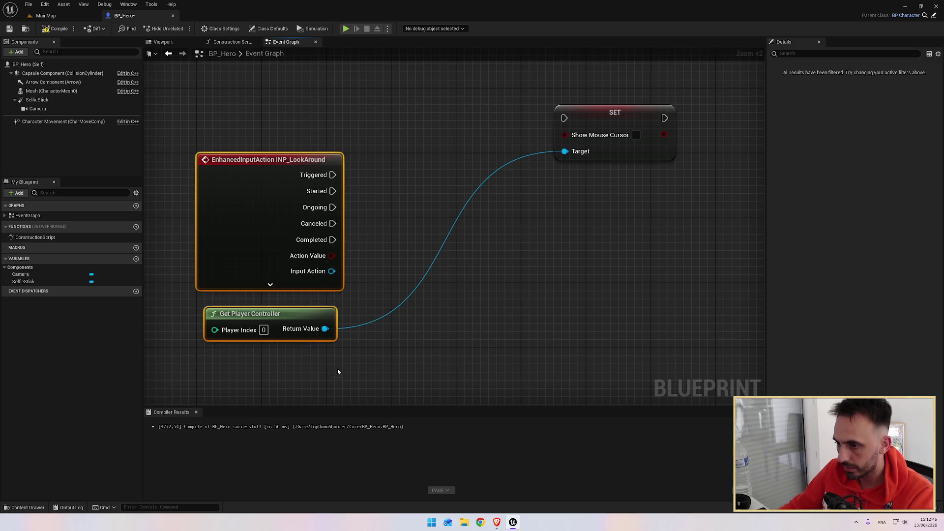
{"action": "mouse_move", "coordinate": [594, 116]}
{"action": "left_mouse_down"}
{"action": "mouse_move", "coordinate": [560, 116]}
{"action": "mouse_move", "coordinate": [460, 241]}
{"action": "mouse_move", "coordinate": [430, 244]}
{"action": "left_mouse_up"}
{"action": "left_click", "coordinate": [474, 265]}
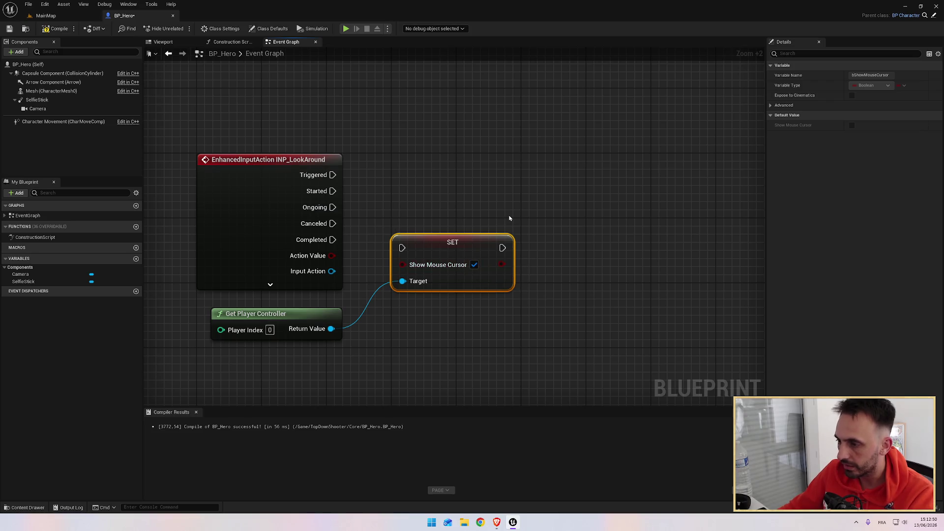
After checking the tutorial, wire INP_LookAround Started into the SET node's execution input.
{"action": "key", "text": "alt+Tab"}
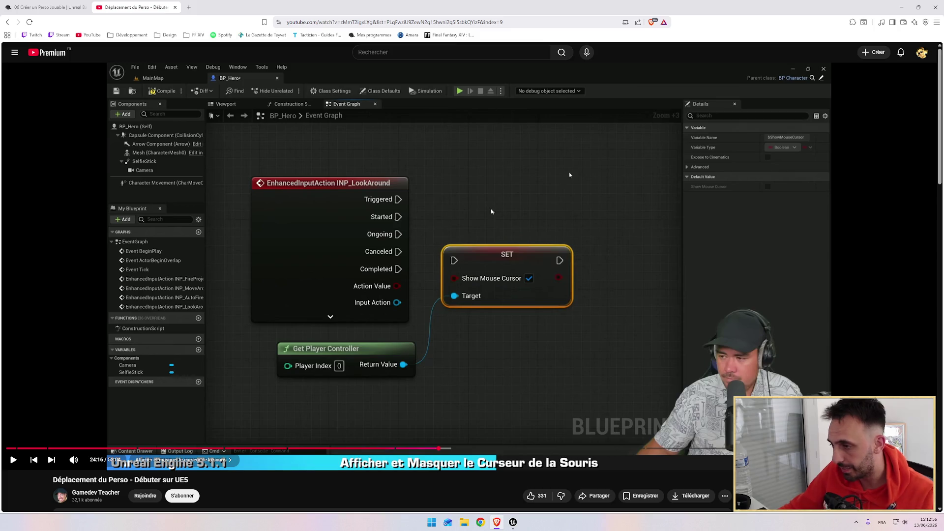
{"action": "left_click", "coordinate": [473, 212]}
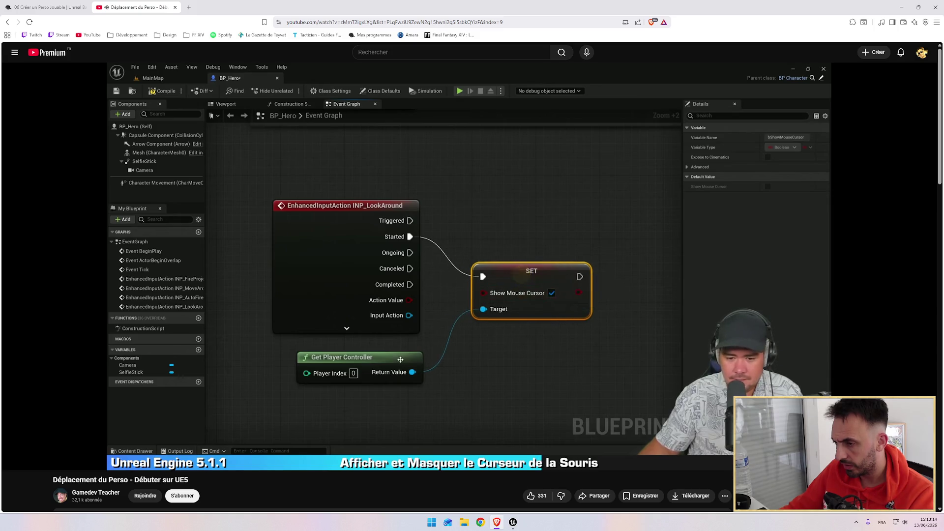
{"action": "key", "text": "alt+Tab"}
{"action": "left_click_drag", "start_coordinate": [333, 191], "coordinate": [400, 249]}
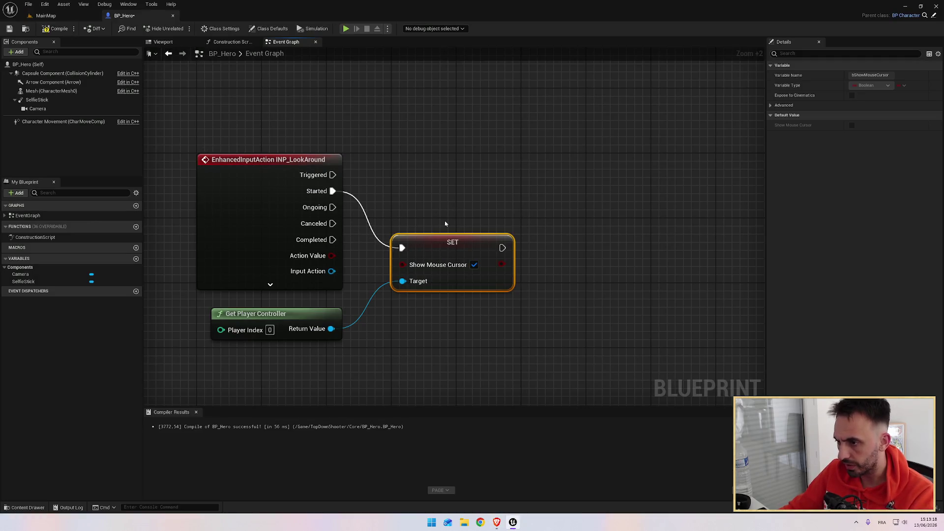
{"action": "key", "text": "alt+Tab"}
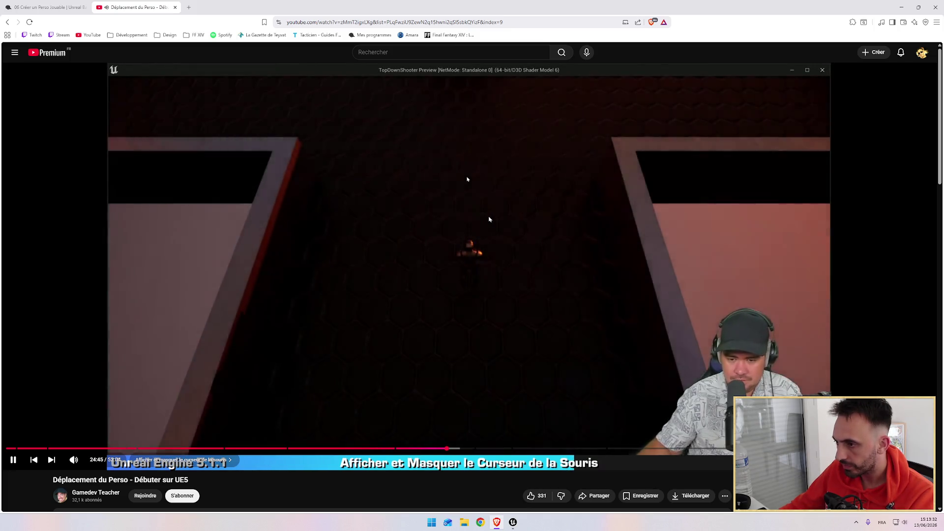
Pause the tutorial, compile and save BP_Hero, and launch the standalone game preview.
{"action": "key", "text": "Right"}
{"action": "left_click", "coordinate": [477, 236]}
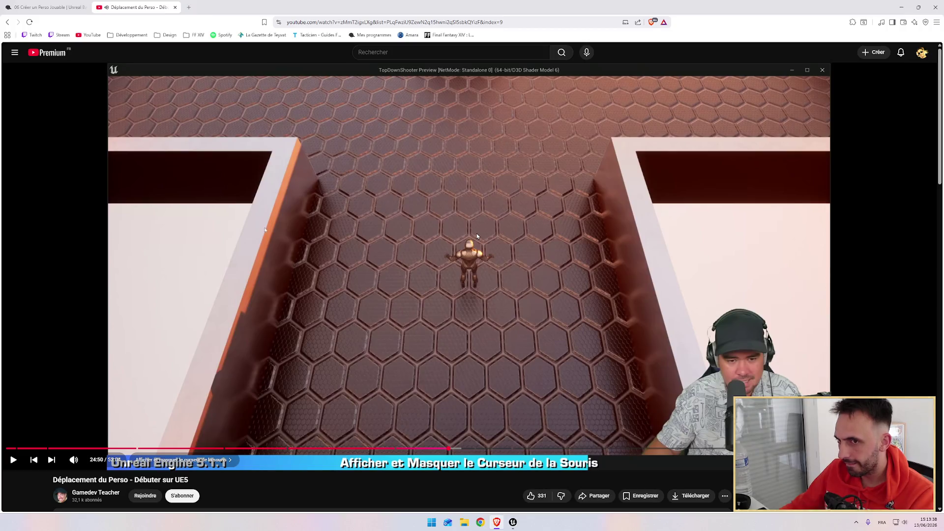
{"action": "key", "text": "alt+Tab"}
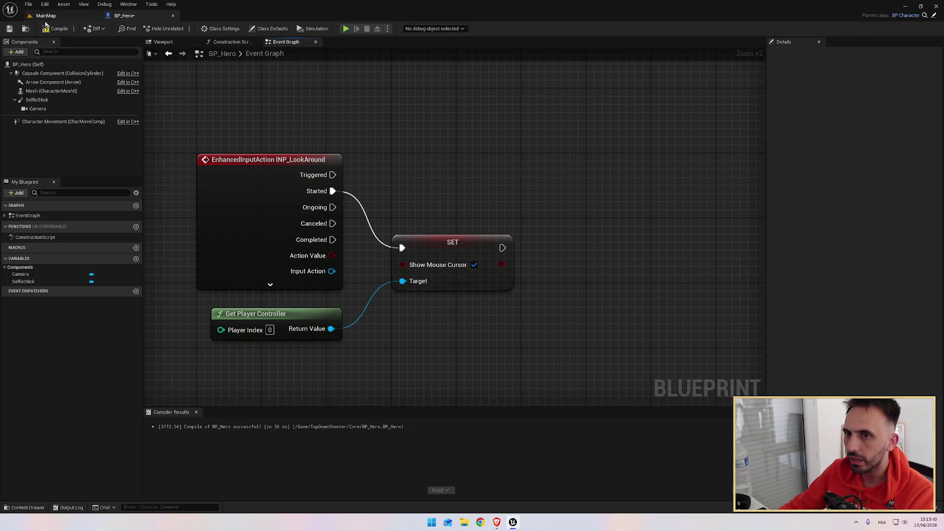
{"action": "left_click", "coordinate": [11, 28]}
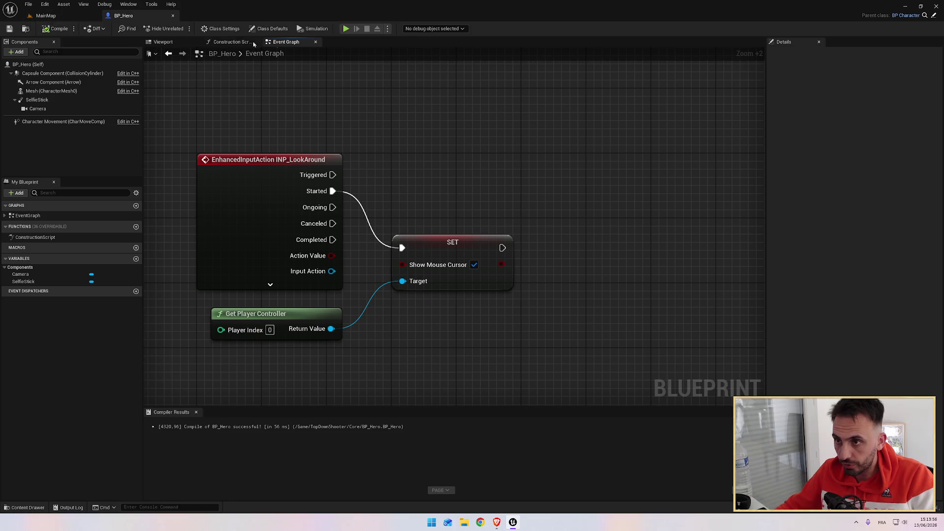
{"action": "left_click", "coordinate": [346, 28]}
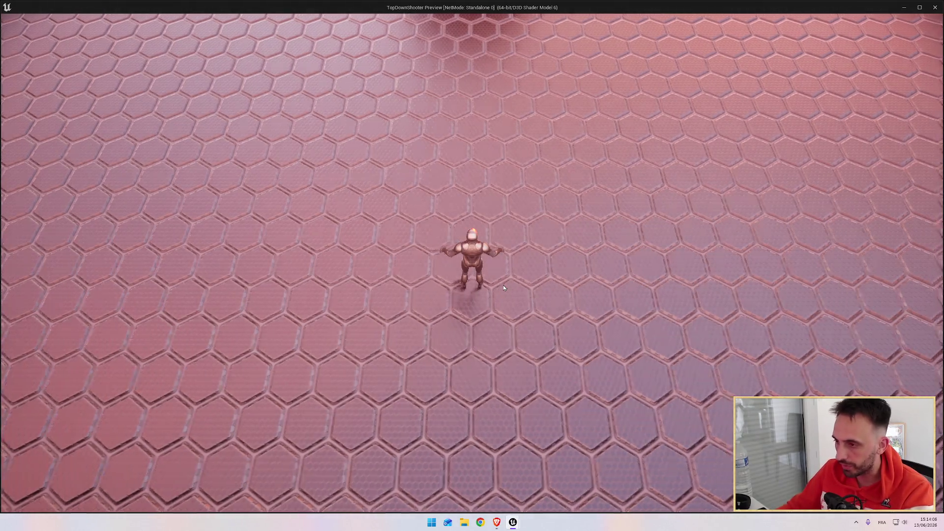
Stop the game preview and resume the tutorial video.
{"action": "key", "text": "alt+Tab"}
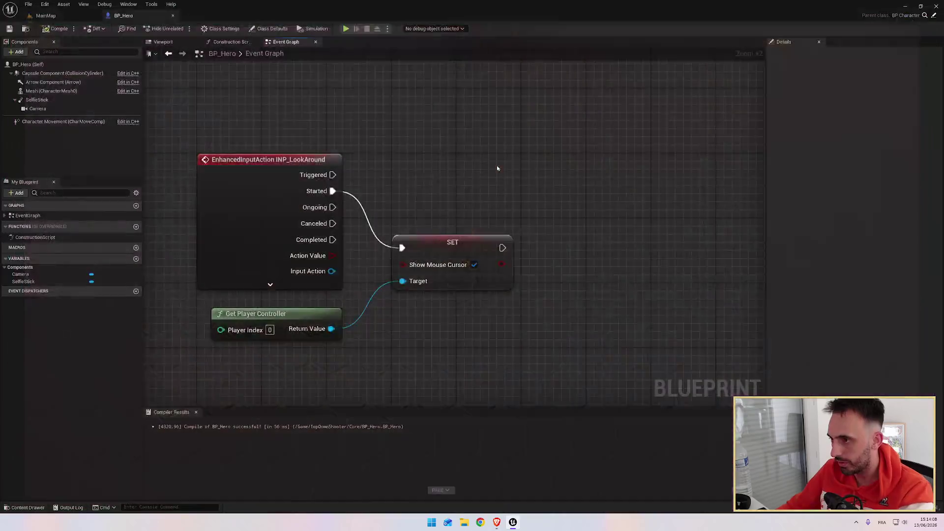
{"action": "key", "text": "alt+Tab"}
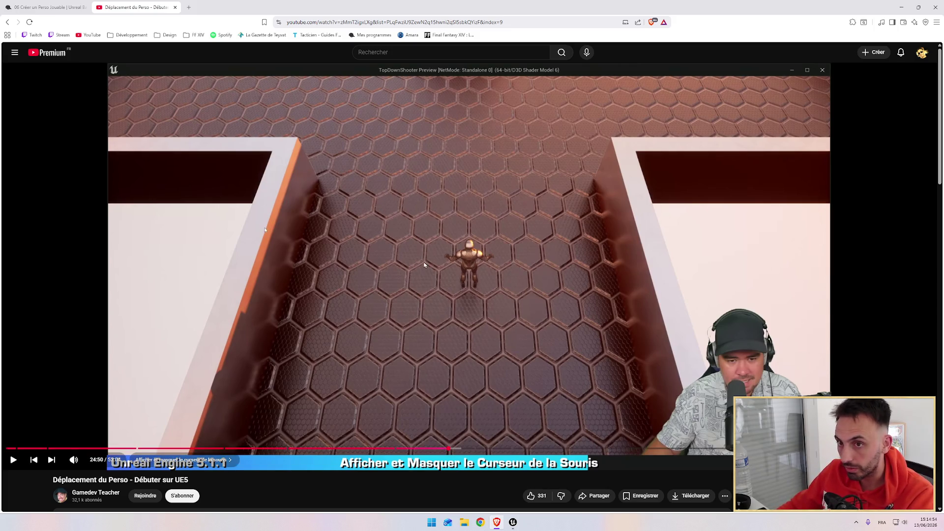
{"action": "left_click", "coordinate": [558, 164]}
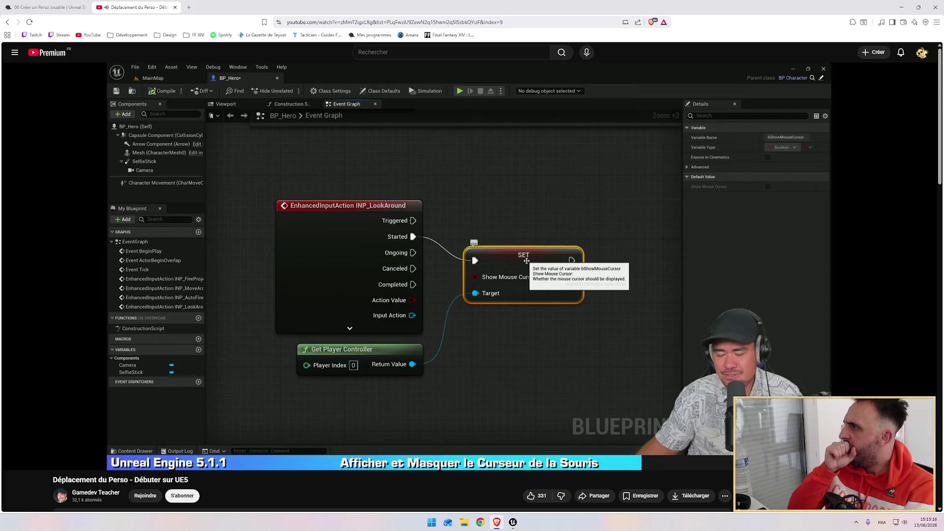
Watch the tutorial's Set Show Mouse Cursor demonstration, then return to BP_Hero's Event Graph.
{"action": "mouse_move", "coordinate": [433, 232]}
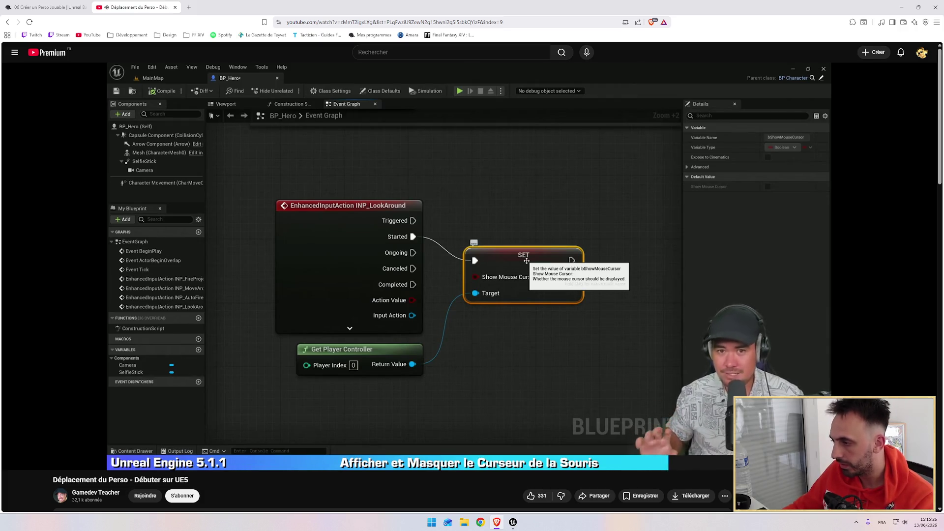
{"action": "mouse_move", "coordinate": [478, 259]}
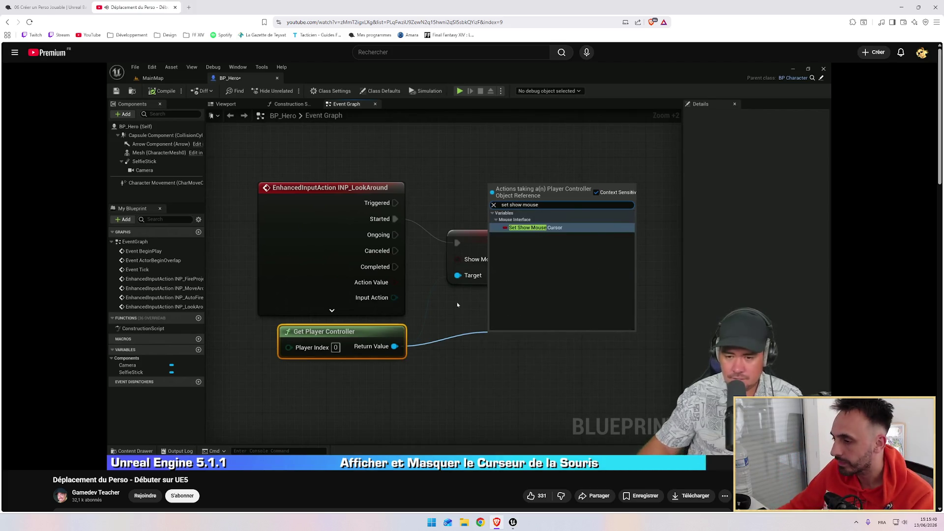
{"action": "mouse_move", "coordinate": [492, 274]}
{"action": "key", "text": "alt+Tab"}
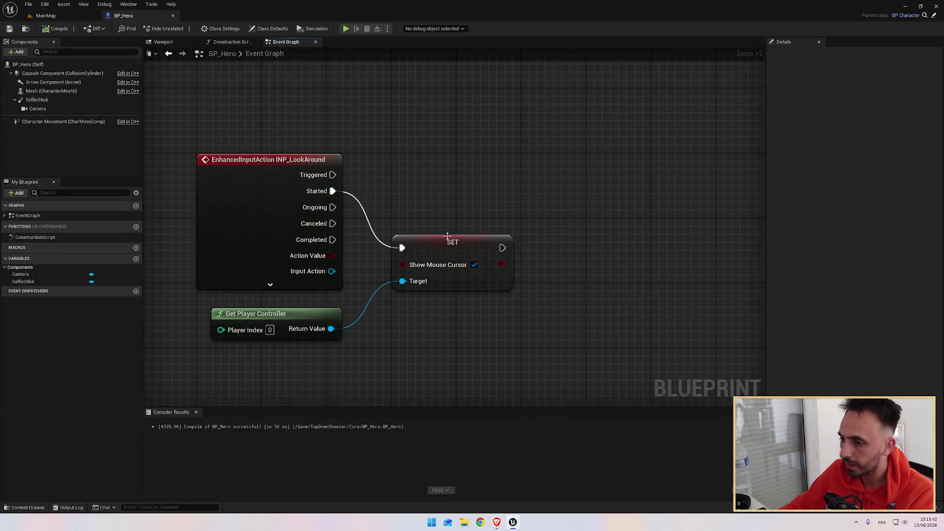
Duplicate the SET Show Mouse Cursor node, target the player controller, and run it on LookAround Completed.
{"action": "left_click", "coordinate": [453, 243]}
{"action": "key", "text": "ctrl+c"}
{"action": "key", "text": "ctrl+v"}
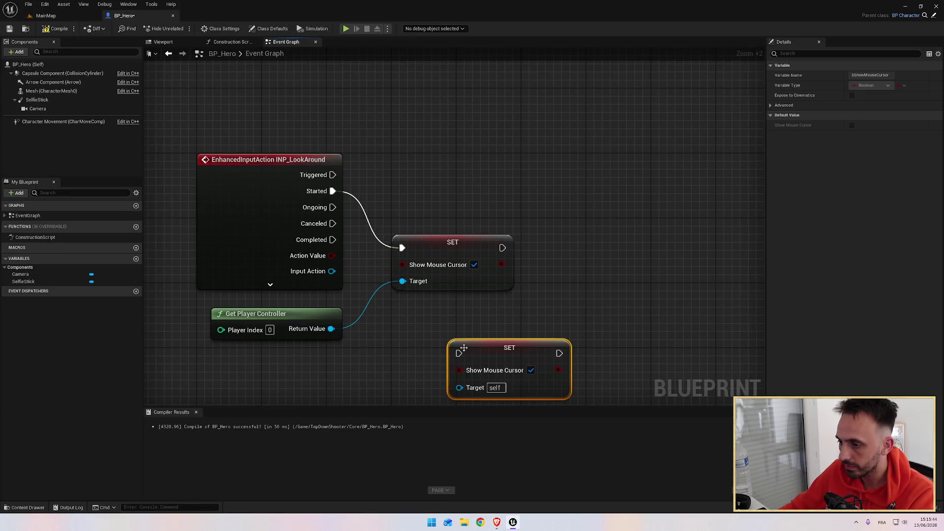
{"action": "mouse_move", "coordinate": [331, 329]}
{"action": "left_mouse_down"}
{"action": "mouse_move", "coordinate": [451, 370]}
{"action": "mouse_move", "coordinate": [459, 354]}
{"action": "mouse_move", "coordinate": [460, 387]}
{"action": "left_mouse_up"}
{"action": "left_click_drag", "start_coordinate": [506, 347], "coordinate": [448, 316]}
{"action": "left_click_drag", "start_coordinate": [333, 240], "coordinate": [402, 320]}
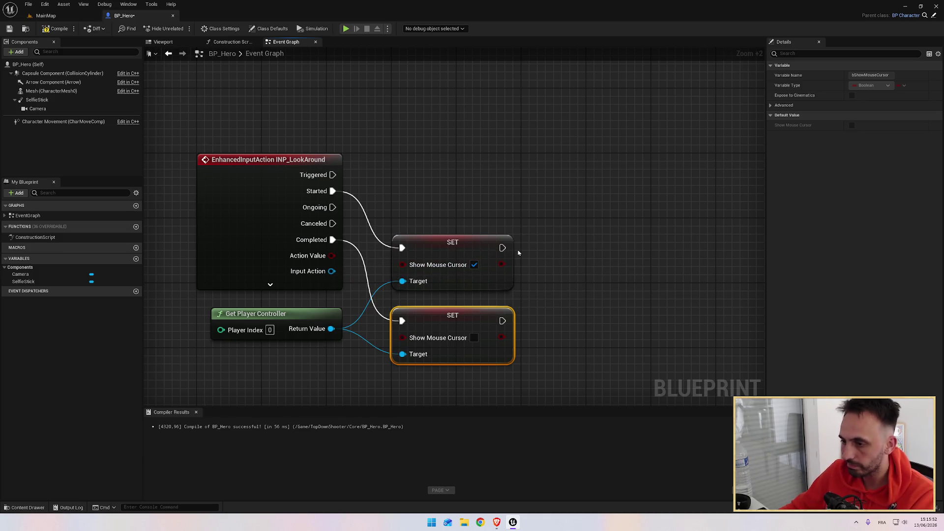
{"action": "key", "text": "alt+Tab"}
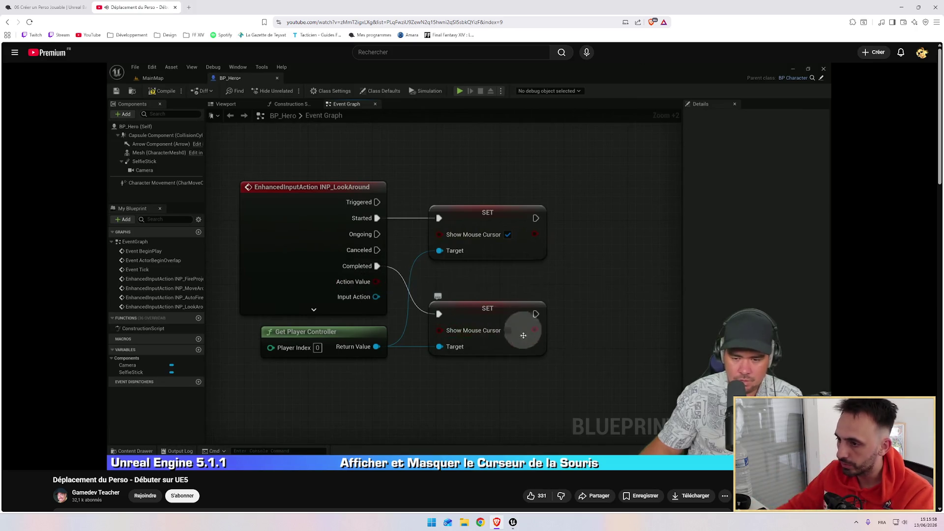
{"action": "mouse_move", "coordinate": [405, 313]}
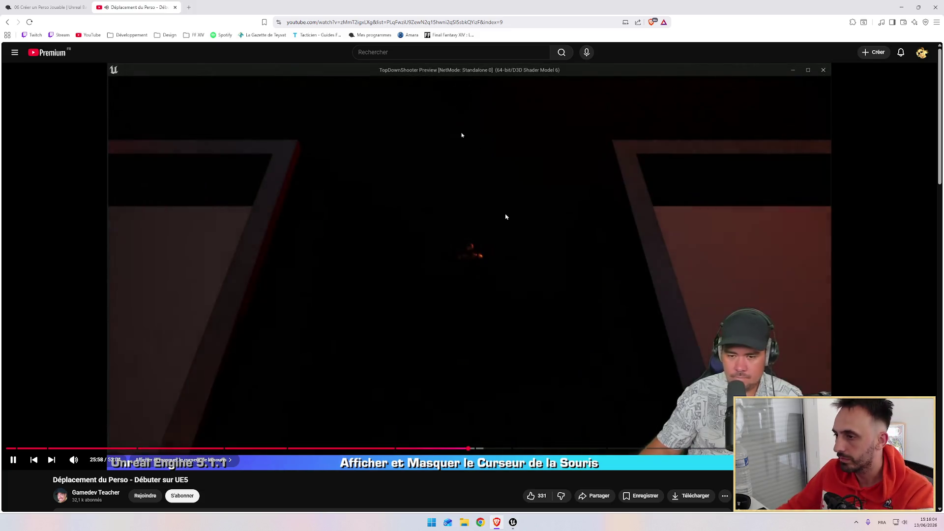
Compile and save the BP_Hero blueprint.
{"action": "key", "text": "alt+Tab"}
{"action": "left_click", "coordinate": [59, 28]}
{"action": "left_click", "coordinate": [10, 28]}
Test the cursor toggling in a game preview, follow the tutorial, then return to the Event Graph.
{"action": "left_click", "coordinate": [346, 28]}
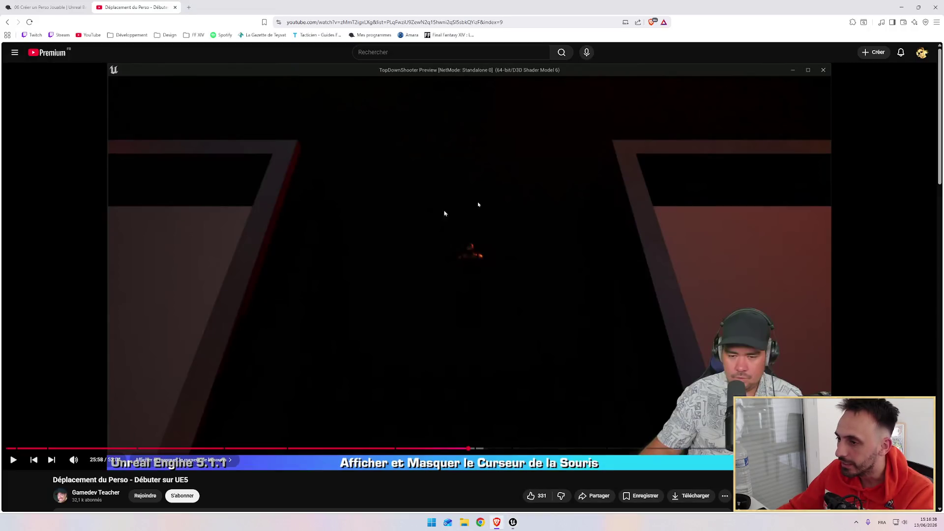
{"action": "left_click", "coordinate": [571, 253]}
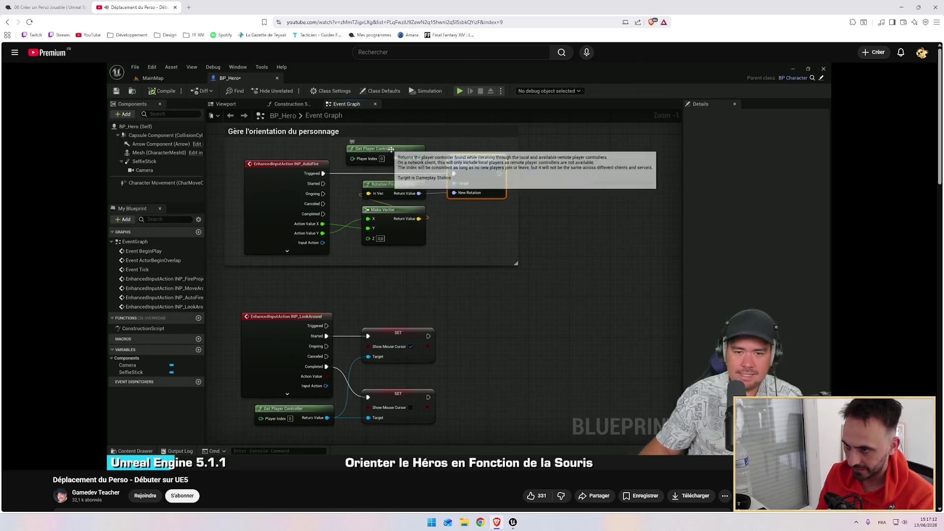
{"action": "key", "text": "alt+Tab"}
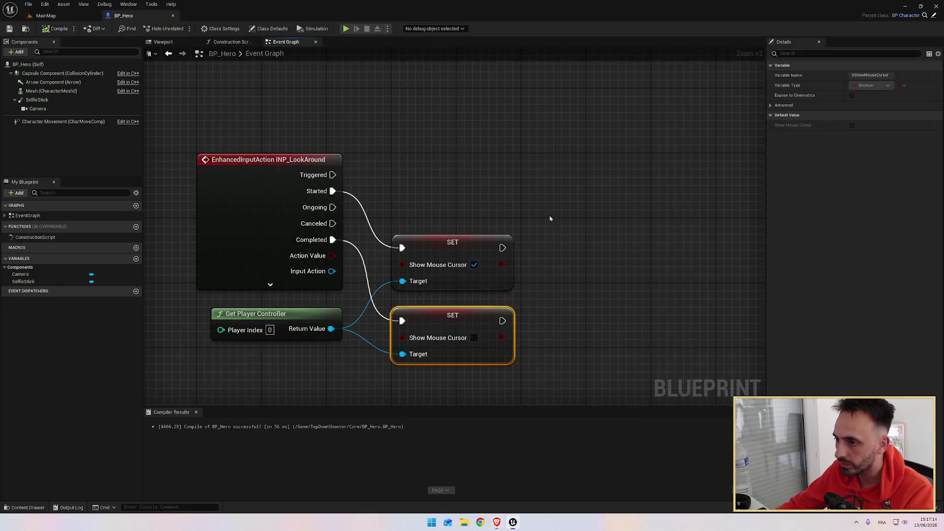
Copy Get Player Controller and Set Control Rotation and place the copies beside the LookAround event.
{"action": "scroll", "coordinate": [500, 193], "scroll_direction": "down", "scroll_amount": 5}
{"action": "left_click", "coordinate": [425, 168]}
{"action": "left_click", "coordinate": [482, 175], "text": "ctrl"}
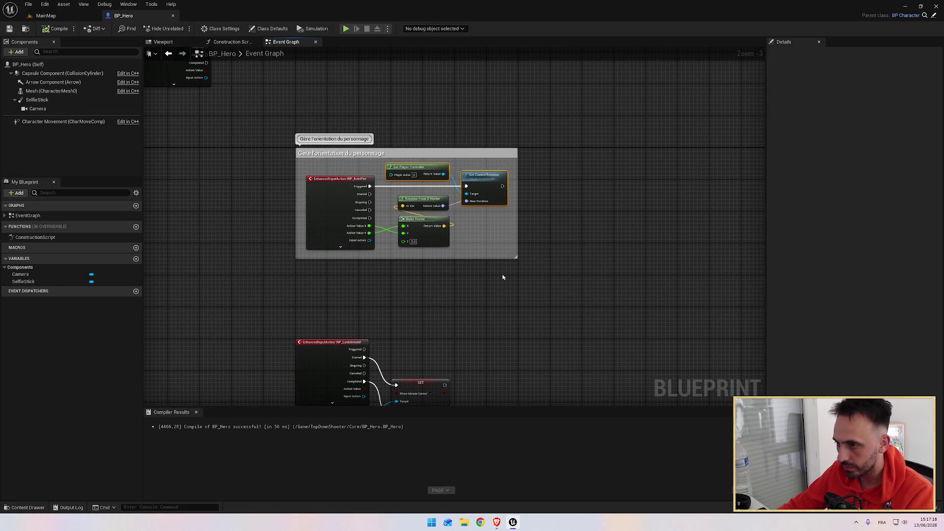
{"action": "key", "text": "ctrl+v"}
{"action": "key", "text": "alt+Tab"}
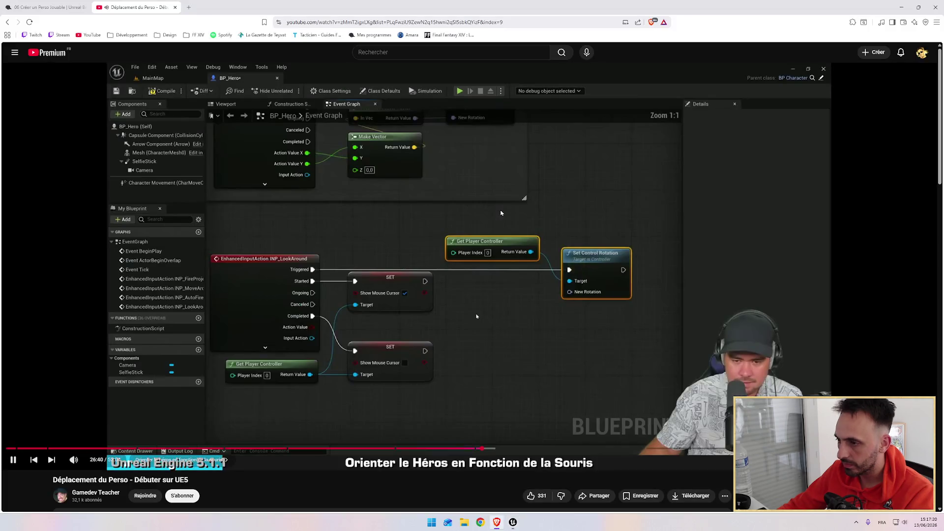
{"action": "key", "text": "alt+Tab"}
{"action": "mouse_move", "coordinate": [508, 233]}
{"action": "left_mouse_down"}
{"action": "mouse_move", "coordinate": [488, 215]}
{"action": "mouse_move", "coordinate": [424, 201]}
{"action": "left_mouse_up"}
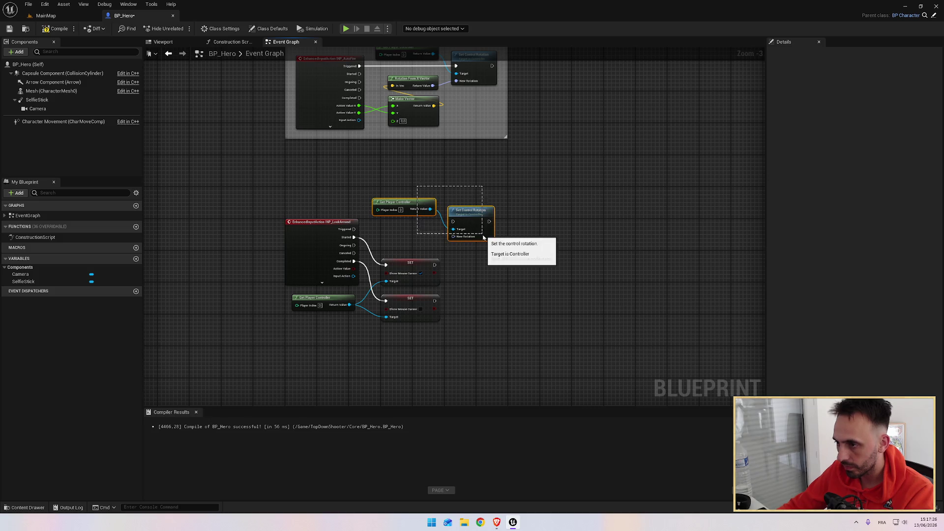
Wire LookAround's Triggered output into the copied Set Control Rotation and straighten the nodes into line.
{"action": "left_click_drag", "start_coordinate": [354, 229], "coordinate": [391, 231]}
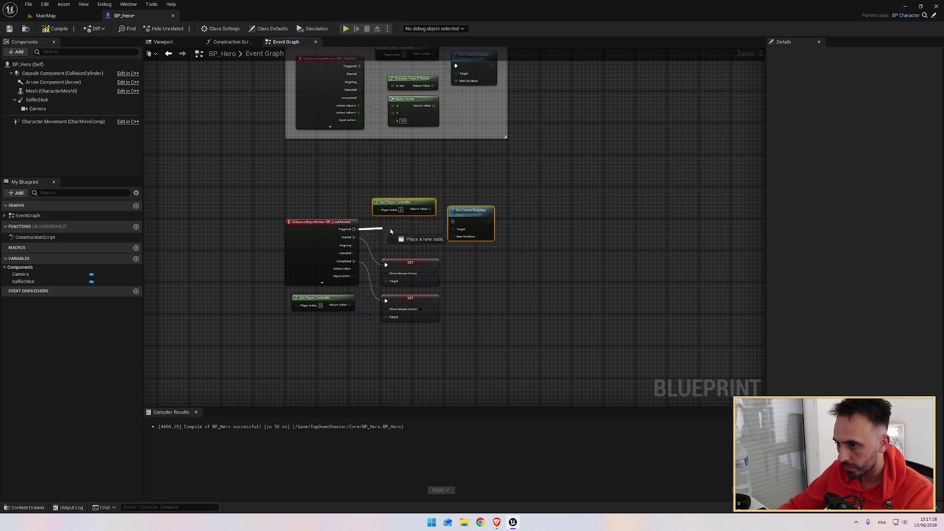
{"action": "left_click_drag", "start_coordinate": [456, 225], "coordinate": [454, 223]}
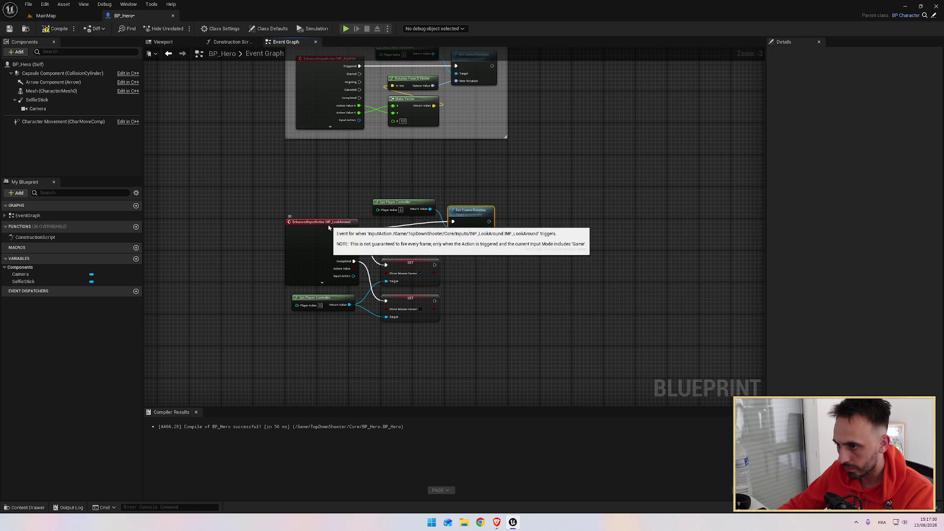
{"action": "left_click", "coordinate": [468, 190]}
{"action": "left_click", "coordinate": [471, 211]}
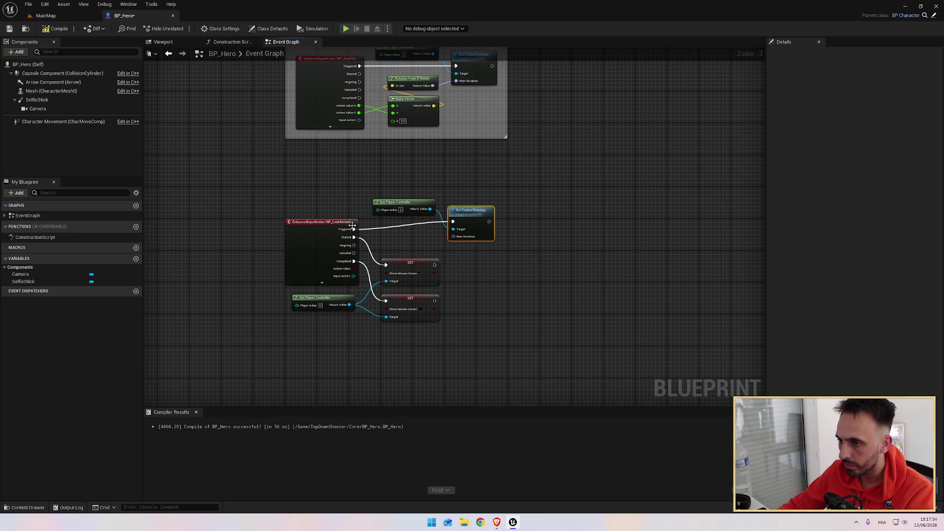
{"action": "left_click", "coordinate": [352, 226], "text": "ctrl"}
{"action": "key", "text": "q"}
{"action": "left_click", "coordinate": [427, 205]}
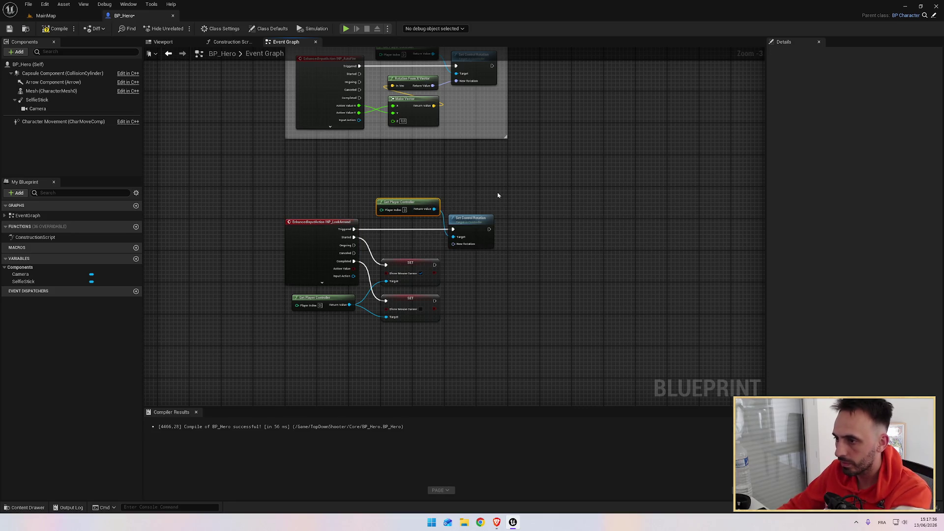
{"action": "key", "text": "q"}
{"action": "left_click_drag", "start_coordinate": [468, 181], "coordinate": [470, 195]}
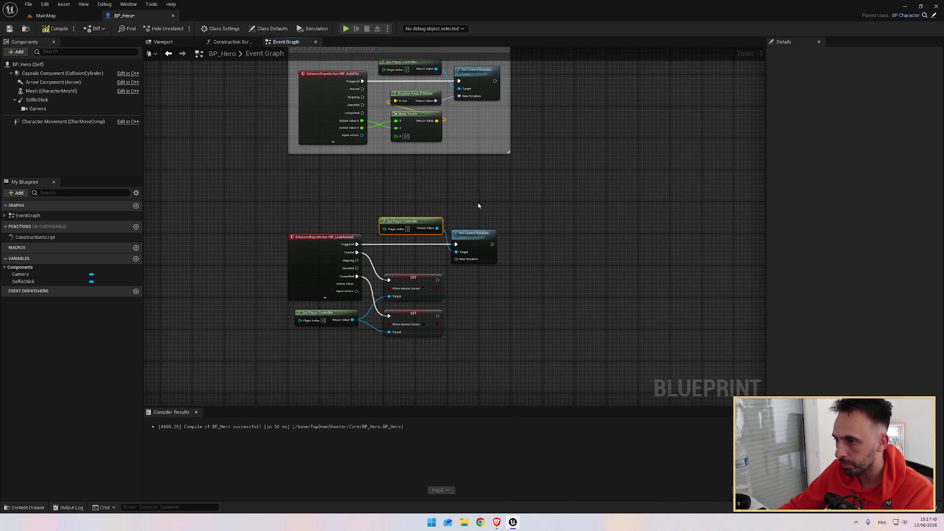
{"action": "key", "text": "alt+Tab"}
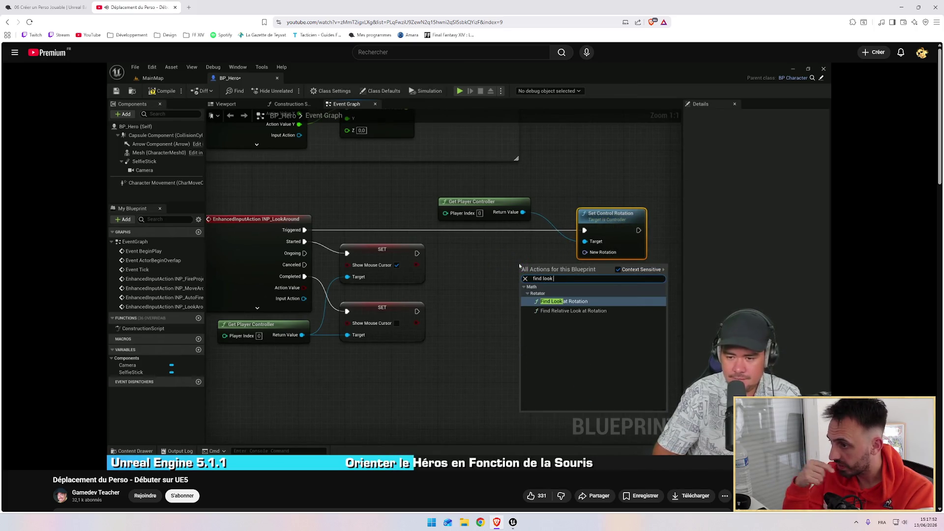
Add a Find Look at Rotation node and connect its result to Set Control Rotation's New Rotation.
{"action": "key", "text": "alt+Tab"}
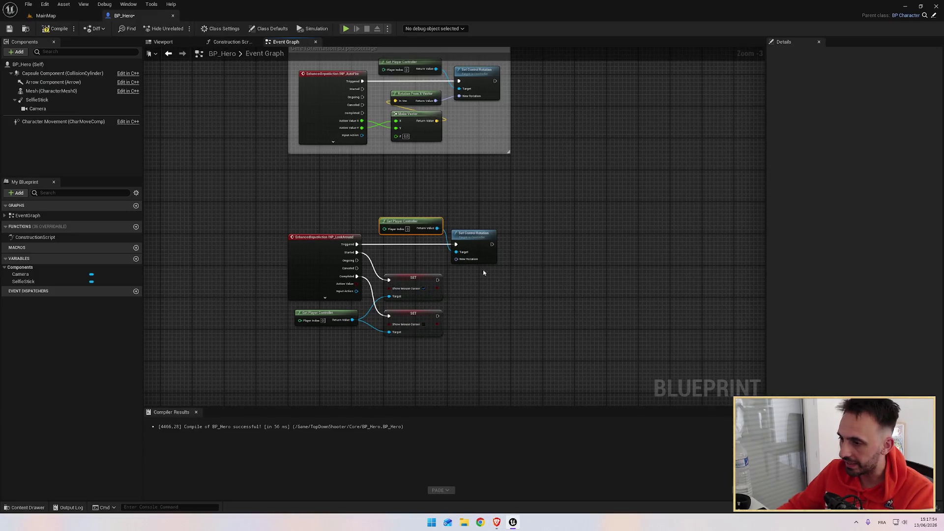
{"action": "left_click_drag", "start_coordinate": [492, 258], "coordinate": [583, 258]}
{"action": "right_click", "coordinate": [470, 274]}
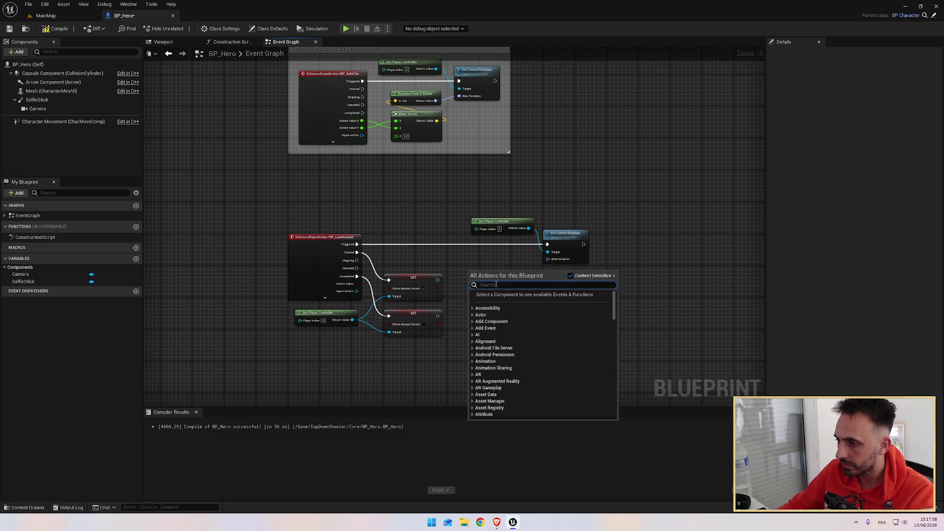
{"action": "type", "text": "fin co"}
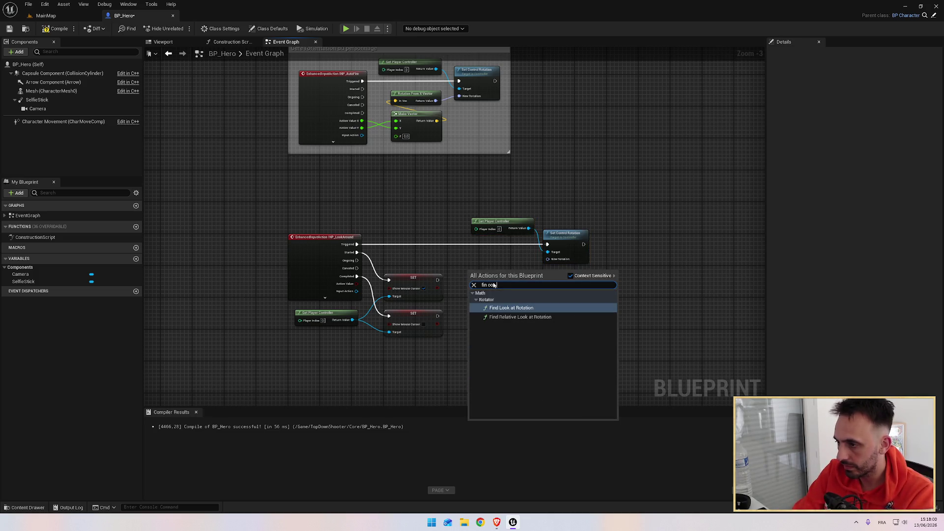
{"action": "left_click", "coordinate": [511, 305]}
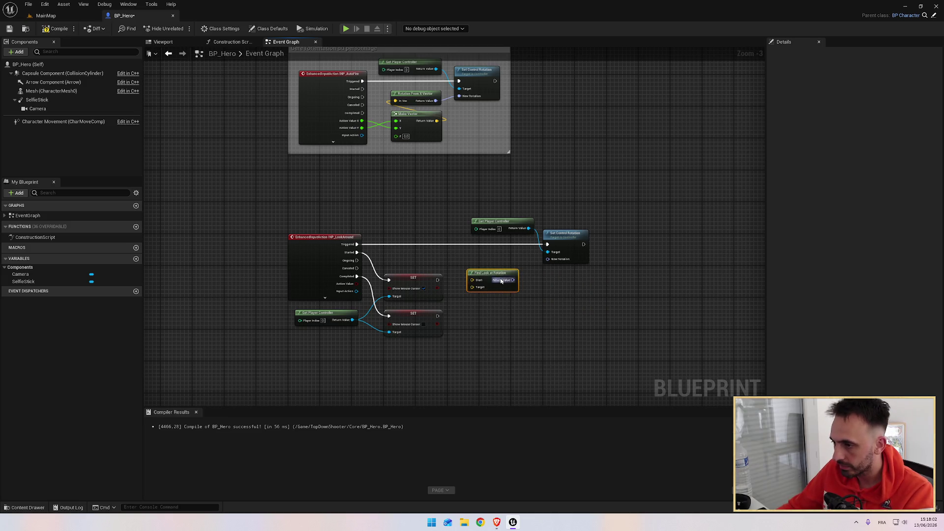
{"action": "key", "text": "alt+Tab"}
{"action": "key", "text": "alt+Tab"}
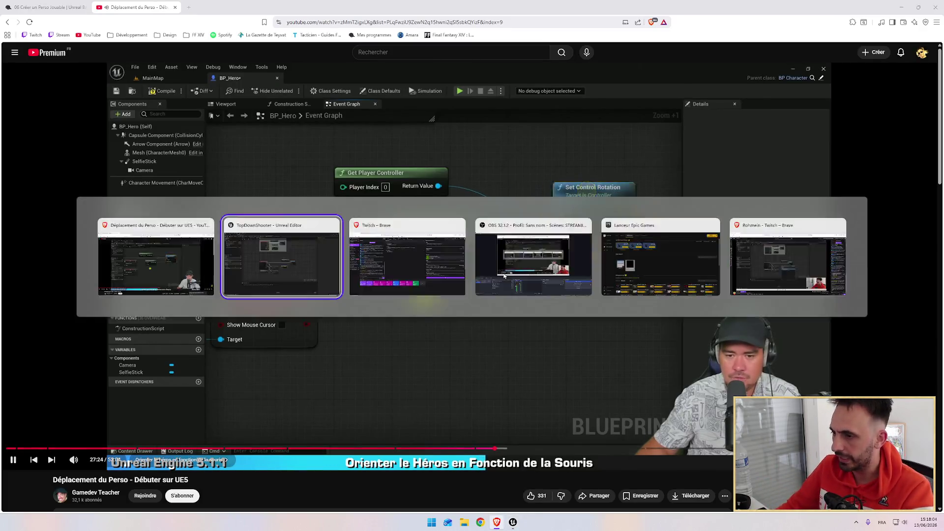
{"action": "mouse_move", "coordinate": [513, 280]}
{"action": "left_mouse_down"}
{"action": "mouse_move", "coordinate": [550, 263]}
{"action": "mouse_move", "coordinate": [498, 263]}
{"action": "mouse_move", "coordinate": [515, 264]}
{"action": "left_mouse_up"}
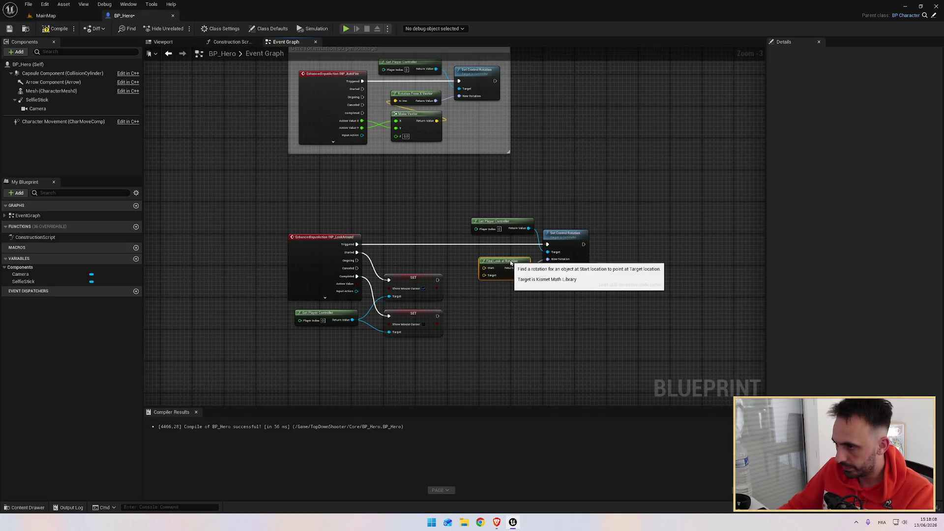
Rewind the tutorial ten seconds to review it, then return to the graph to add another node.
{"action": "key", "text": "alt+Tab"}
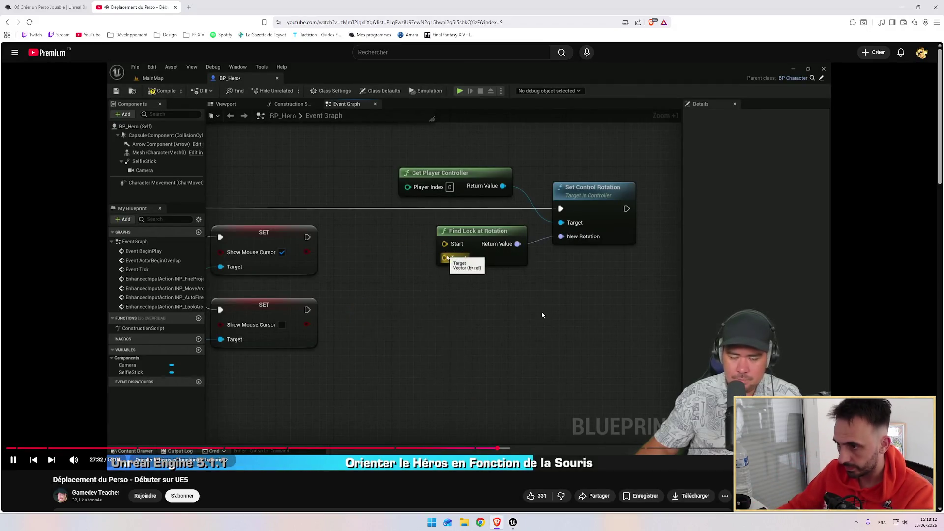
{"action": "key", "text": "j"}
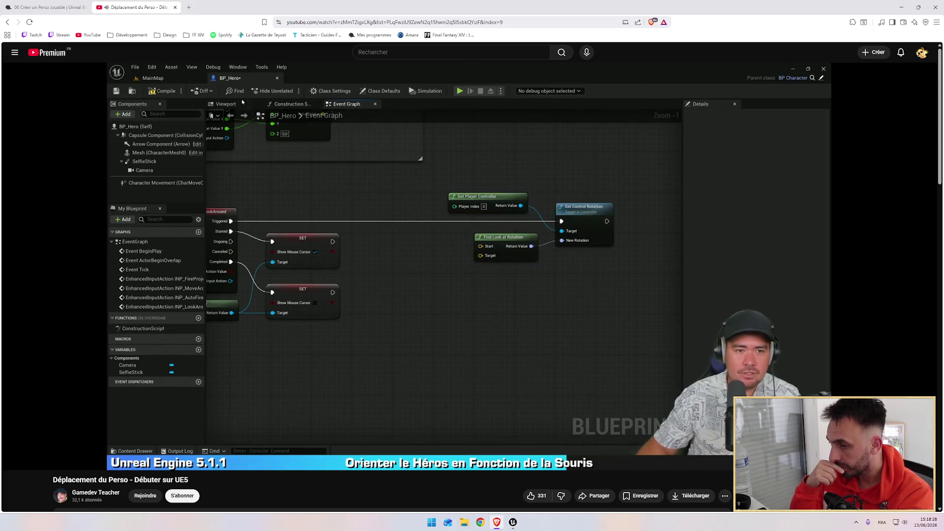
{"action": "mouse_move", "coordinate": [386, 255]}
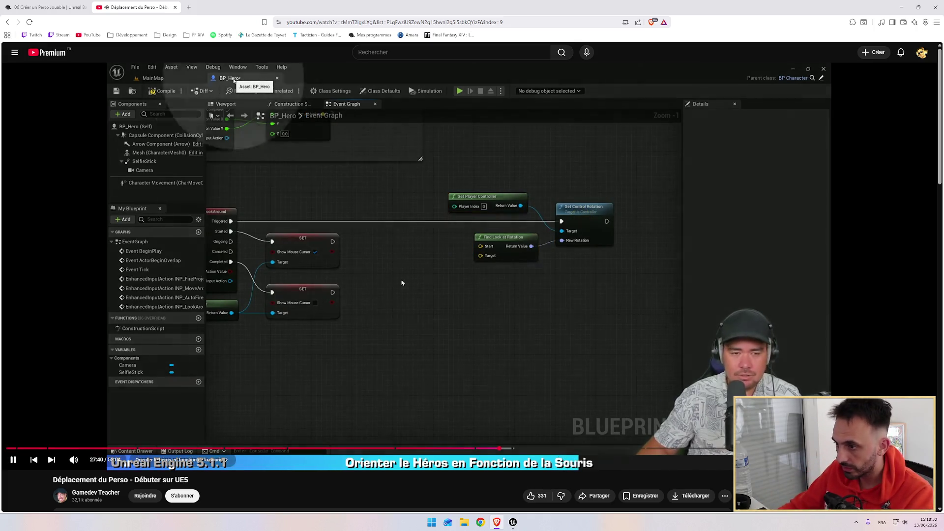
{"action": "key", "text": "alt+Tab"}
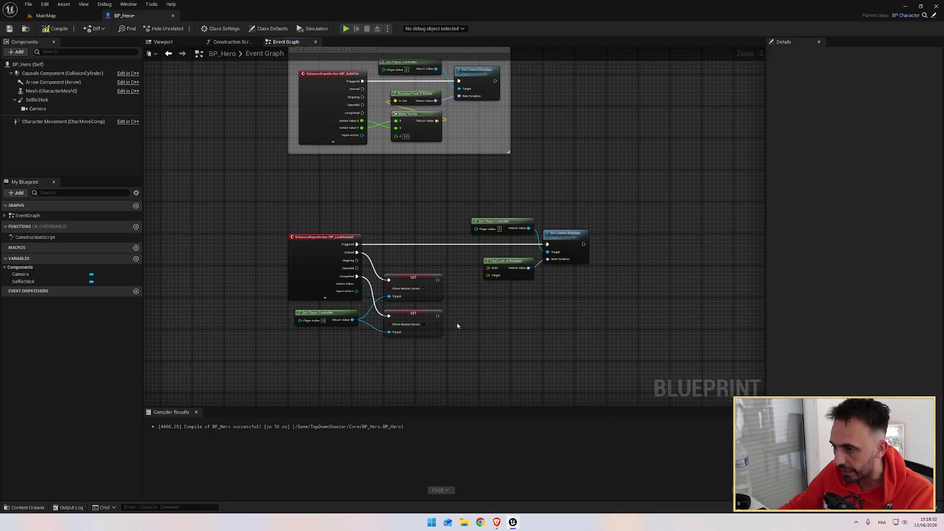
{"action": "scroll", "coordinate": [457, 323], "scroll_direction": "up", "scroll_amount": 1}
{"action": "scroll", "coordinate": [479, 295], "scroll_direction": "up", "scroll_amount": 2}
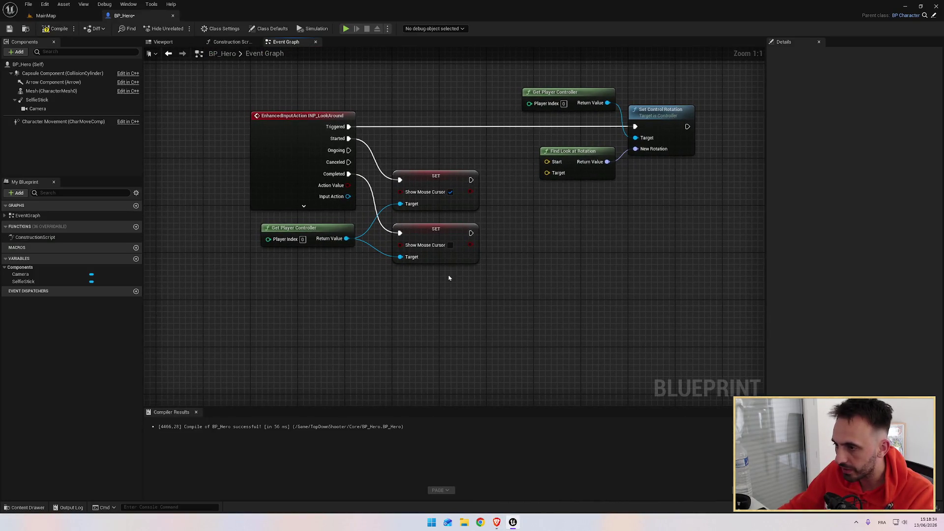
{"action": "right_click", "coordinate": [425, 289]}
Insert a Delay node between LookAround's Completed output and the cursor-hiding SET node, then compile.
{"action": "type", "text": "delay"}
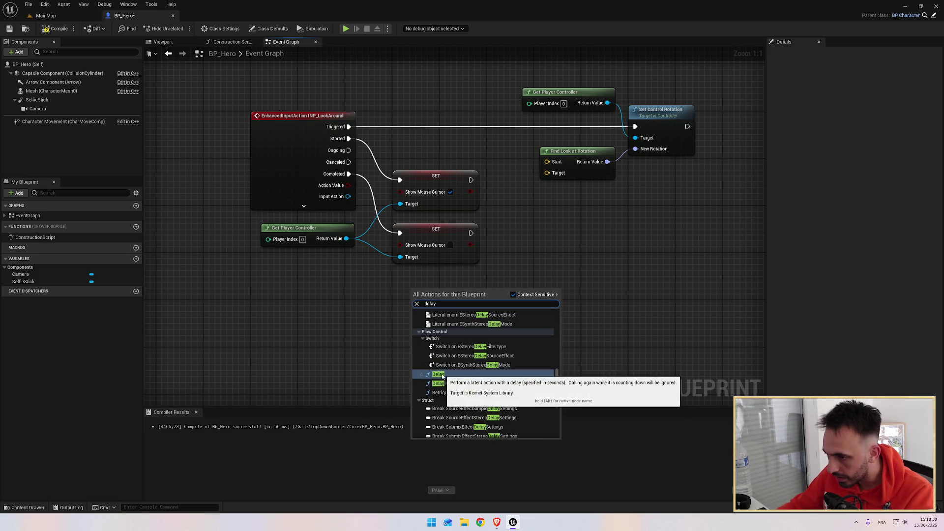
{"action": "left_click", "coordinate": [438, 374]}
{"action": "left_click_drag", "start_coordinate": [449, 297], "coordinate": [417, 288]}
{"action": "left_click_drag", "start_coordinate": [427, 233], "coordinate": [486, 237]}
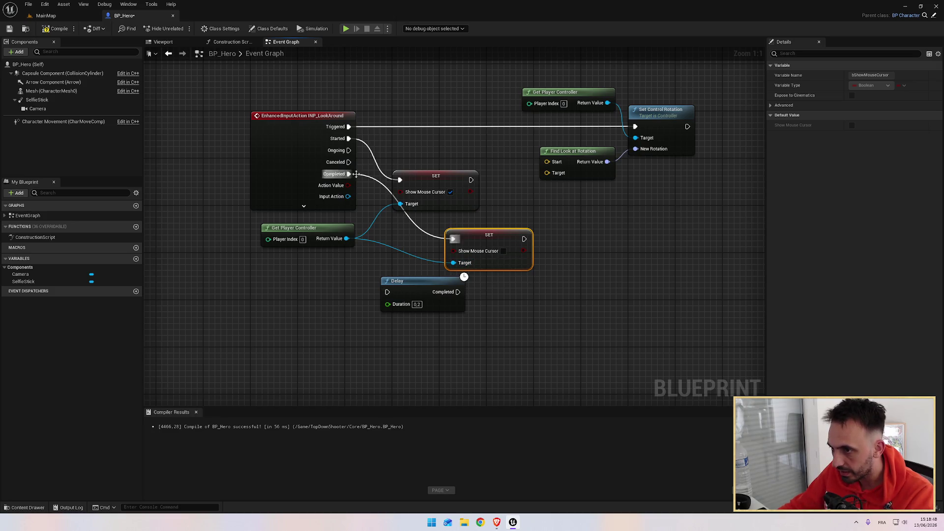
{"action": "mouse_move", "coordinate": [348, 174]}
{"action": "left_mouse_down"}
{"action": "mouse_move", "coordinate": [388, 292]}
{"action": "mouse_move", "coordinate": [379, 263]}
{"action": "mouse_move", "coordinate": [444, 254]}
{"action": "mouse_move", "coordinate": [454, 239]}
{"action": "left_mouse_up"}
{"action": "type", "text": "1"}
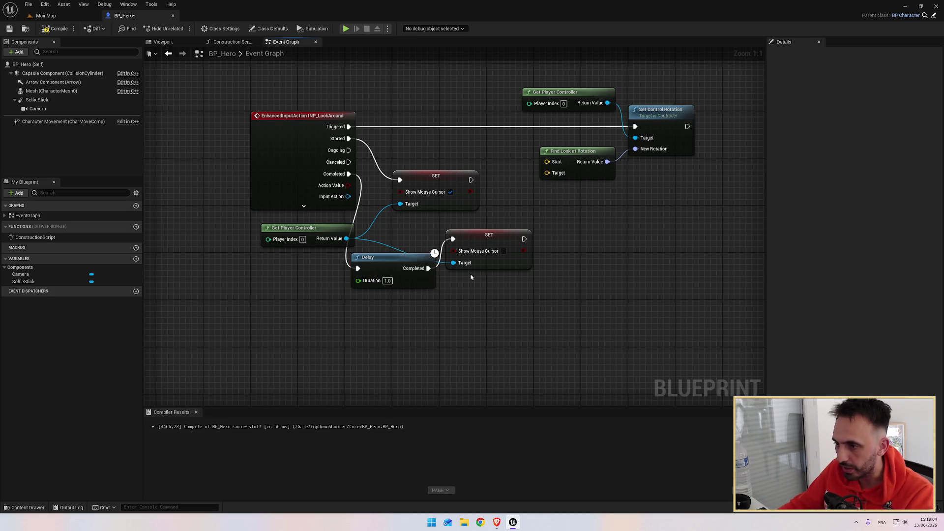
{"action": "left_click", "coordinate": [57, 28]}
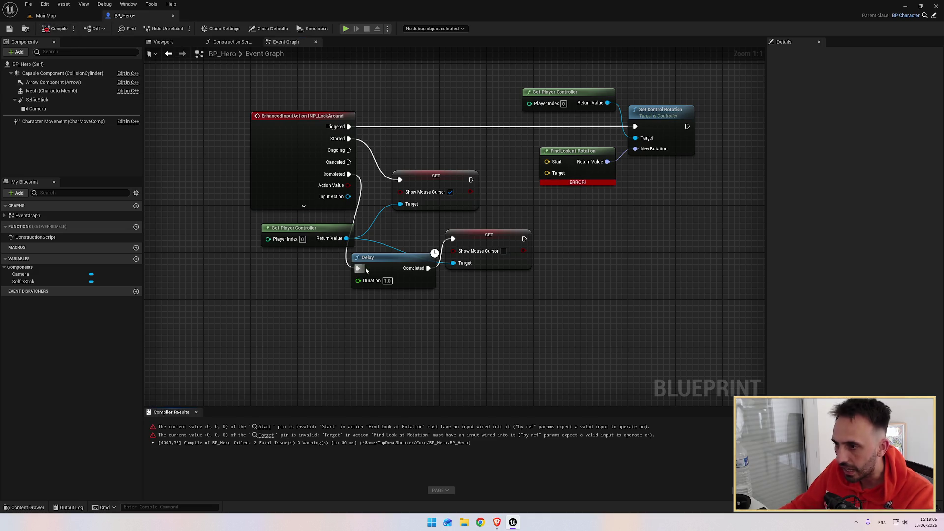
Recompile, then box-select the three failing rotation nodes and delete them from the graph.
{"action": "left_click", "coordinate": [578, 164]}
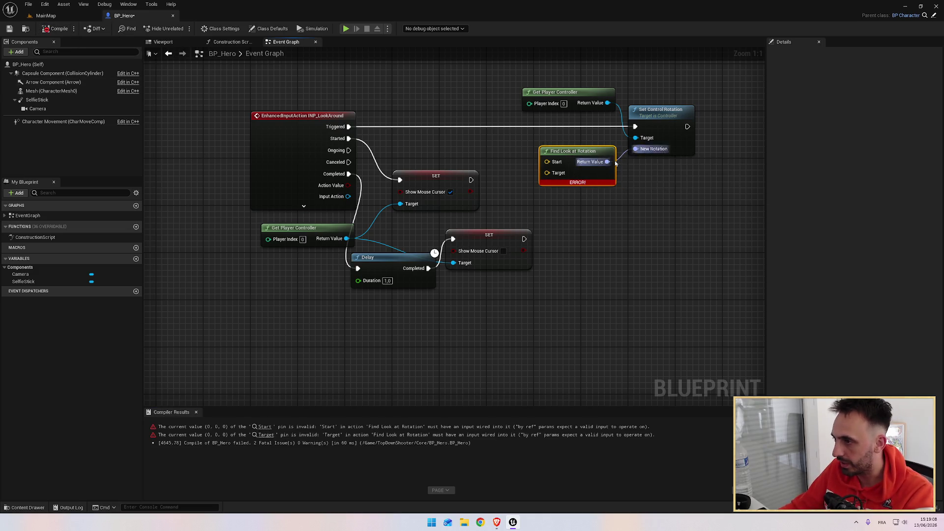
{"action": "left_click", "coordinate": [58, 28]}
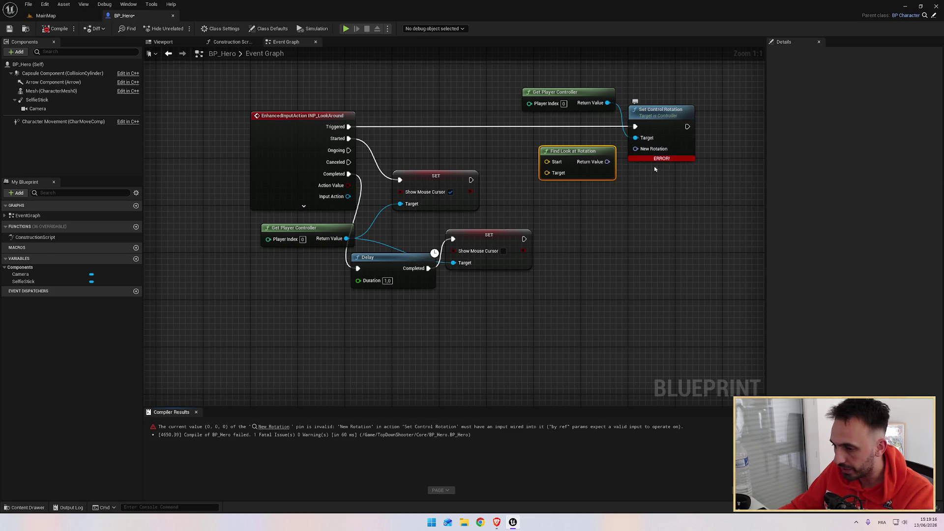
{"action": "left_click_drag", "start_coordinate": [608, 162], "coordinate": [636, 149]}
{"action": "left_click_drag", "start_coordinate": [583, 85], "coordinate": [676, 190]}
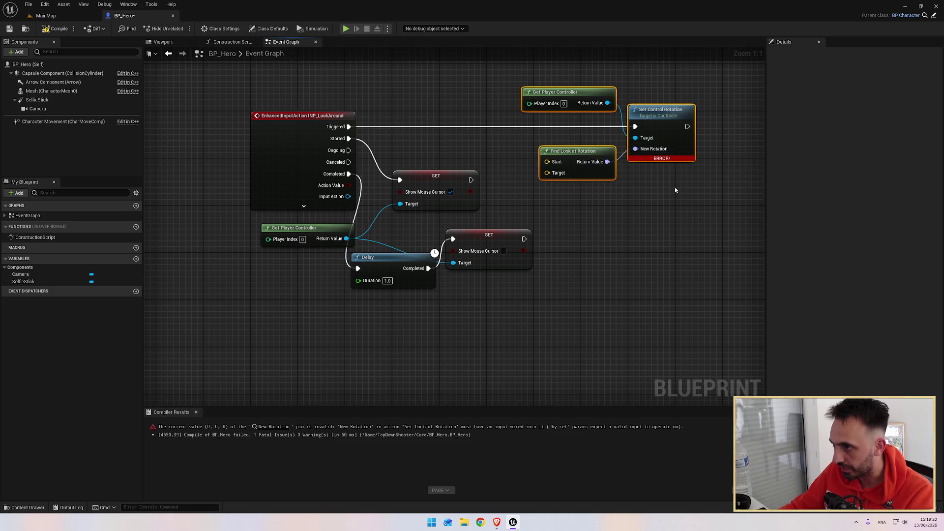
{"action": "key", "text": "Delete"}
Compile BP_Hero without the rotation nodes and play-test the cursor toggle.
{"action": "left_click", "coordinate": [49, 30]}
{"action": "left_click", "coordinate": [46, 16]}
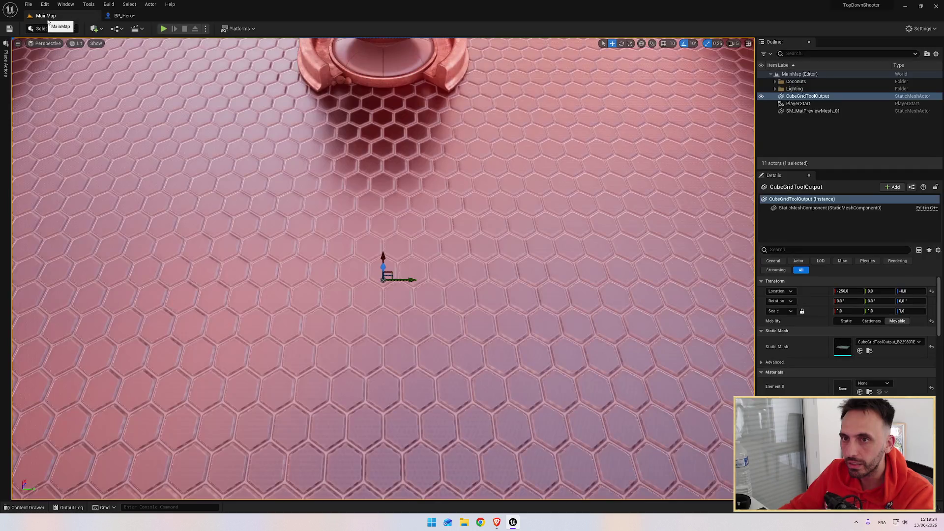
{"action": "left_click", "coordinate": [124, 15]}
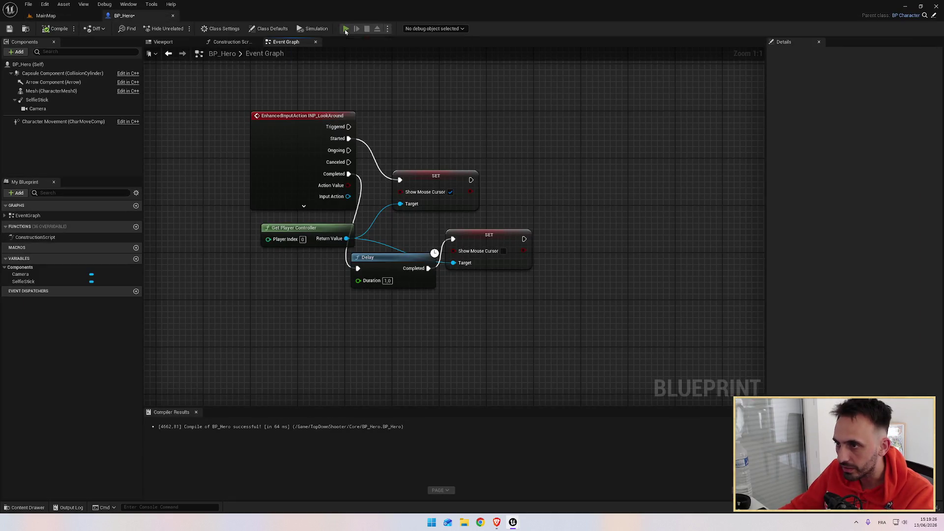
{"action": "left_click", "coordinate": [345, 28]}
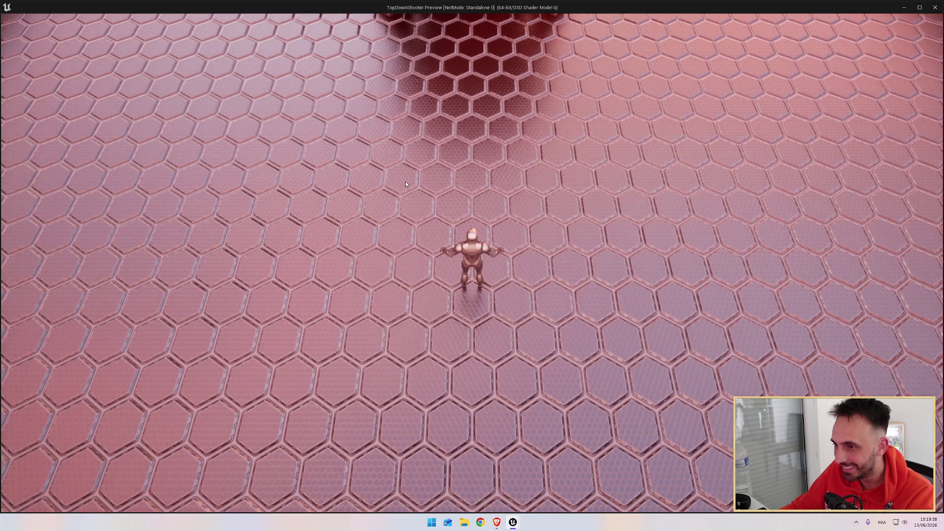
{"action": "key", "text": "Escape"}
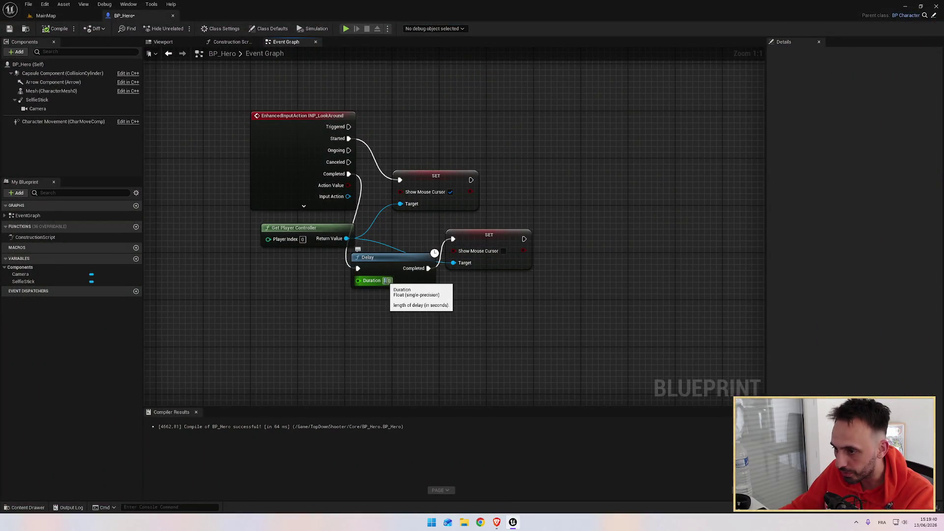
Set the Delay Duration to 10 seconds and play-test the longer delay.
{"action": "left_click", "coordinate": [392, 281]}
{"action": "left_click", "coordinate": [57, 28]}
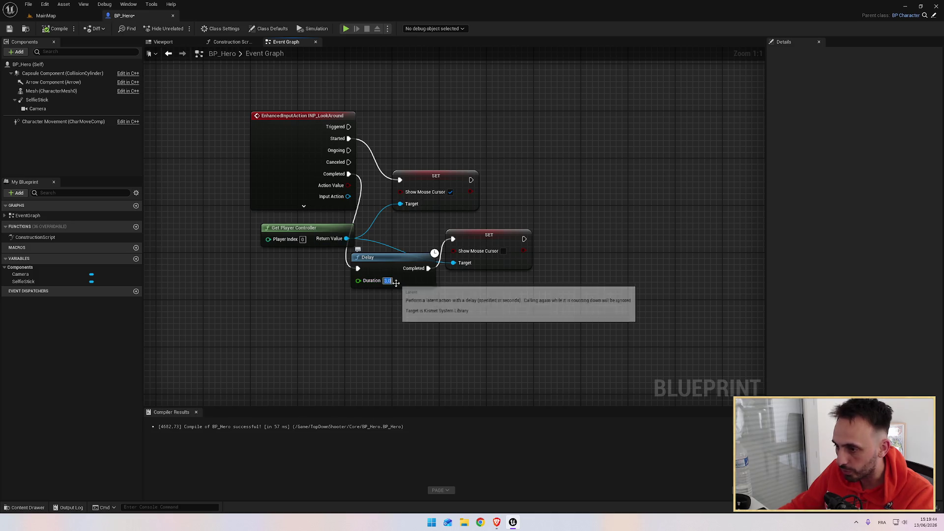
{"action": "type", "text": "10"}
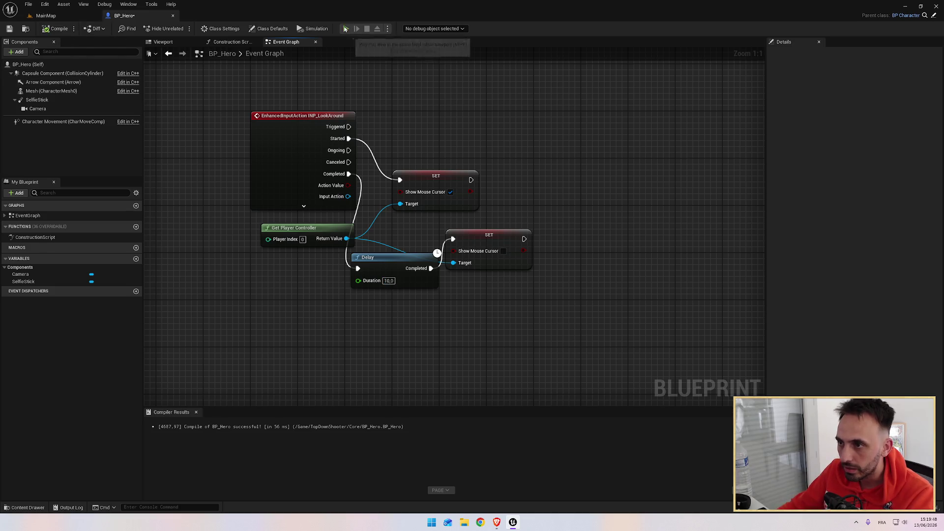
{"action": "left_click", "coordinate": [346, 29]}
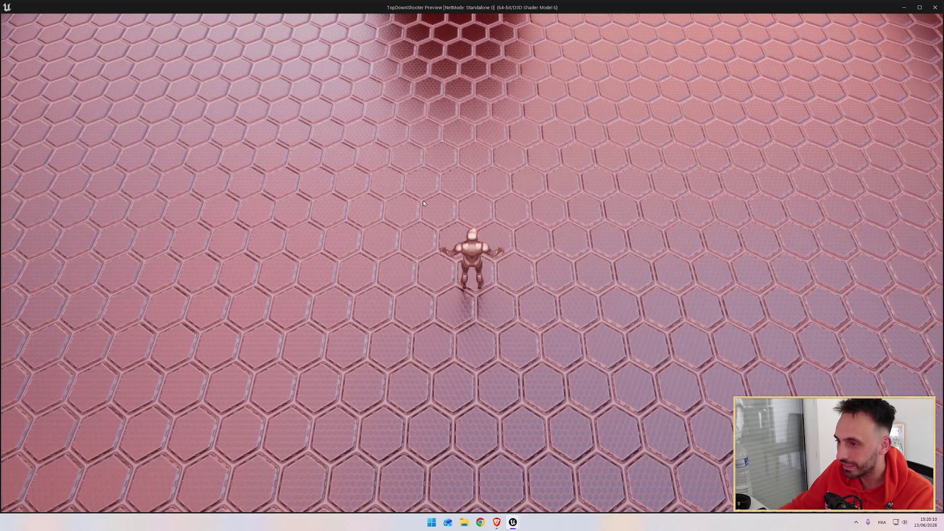
{"action": "key", "text": "Escape"}
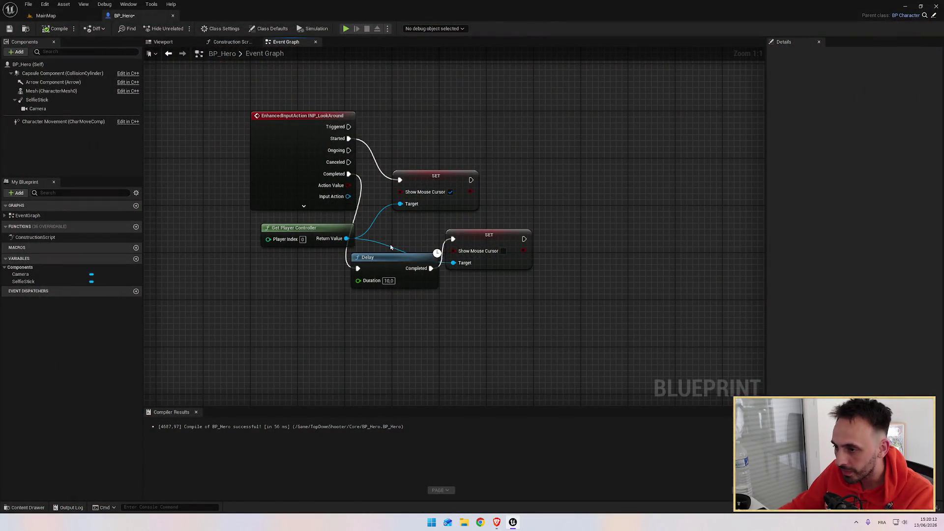
{"action": "left_click", "coordinate": [389, 281]}
Set the Delay Duration to 3 and arrange the Delay node beneath the two cursor SET nodes.
{"action": "type", "text": "3"}
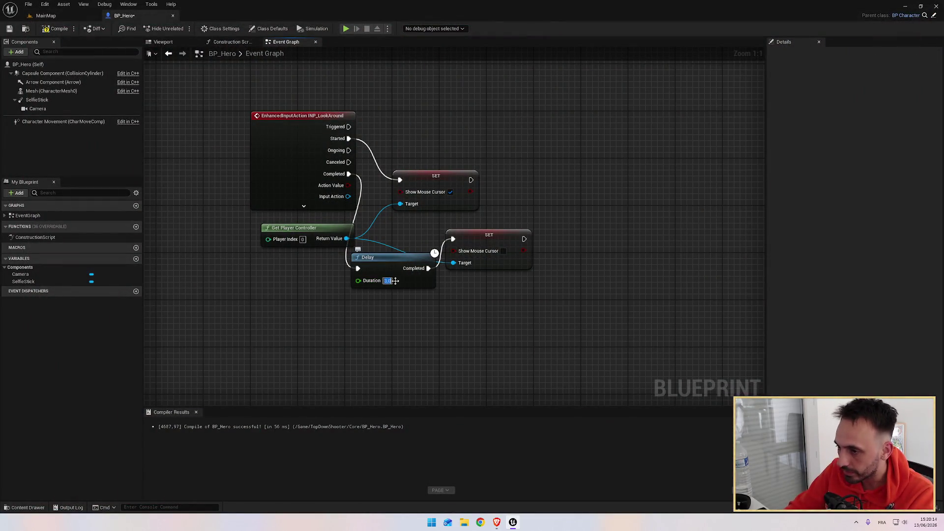
{"action": "left_click_drag", "start_coordinate": [465, 237], "coordinate": [466, 231]}
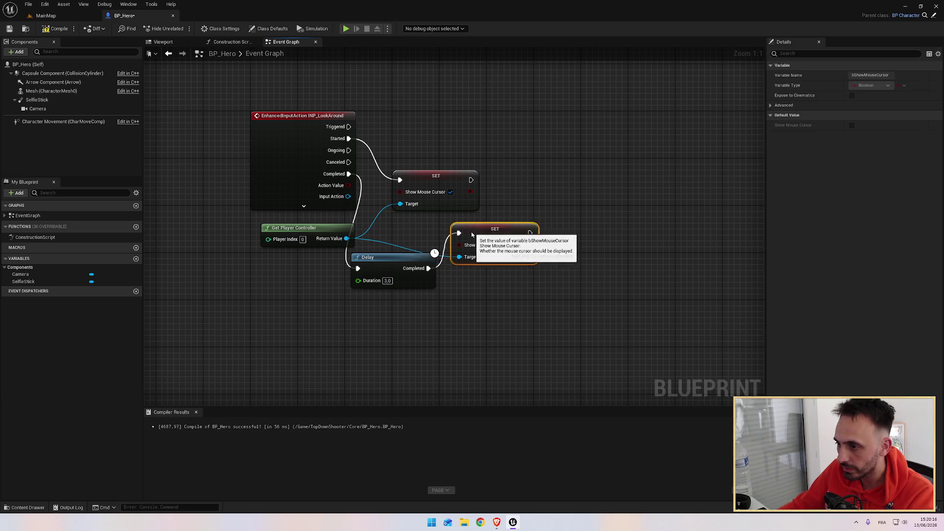
{"action": "left_click_drag", "start_coordinate": [402, 258], "coordinate": [444, 281]}
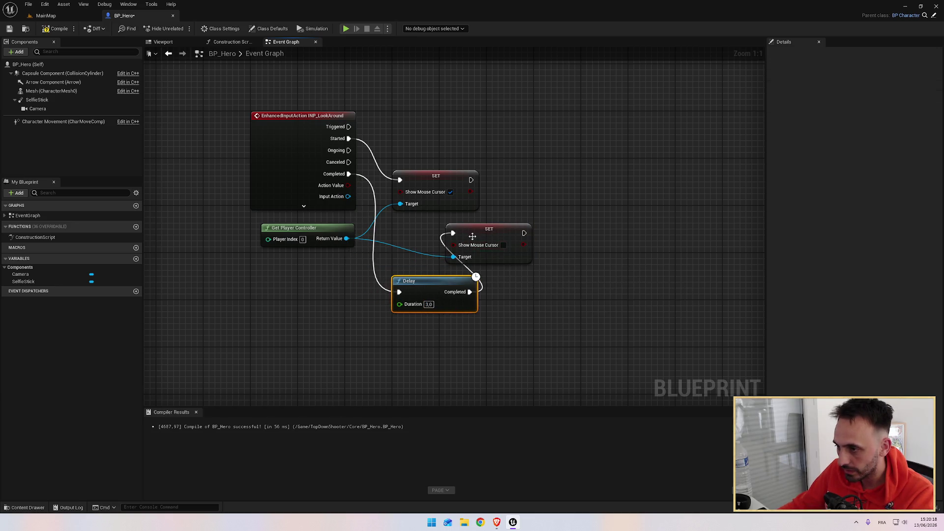
{"action": "left_click_drag", "start_coordinate": [476, 235], "coordinate": [423, 234]}
{"action": "left_click_drag", "start_coordinate": [433, 281], "coordinate": [433, 276]}
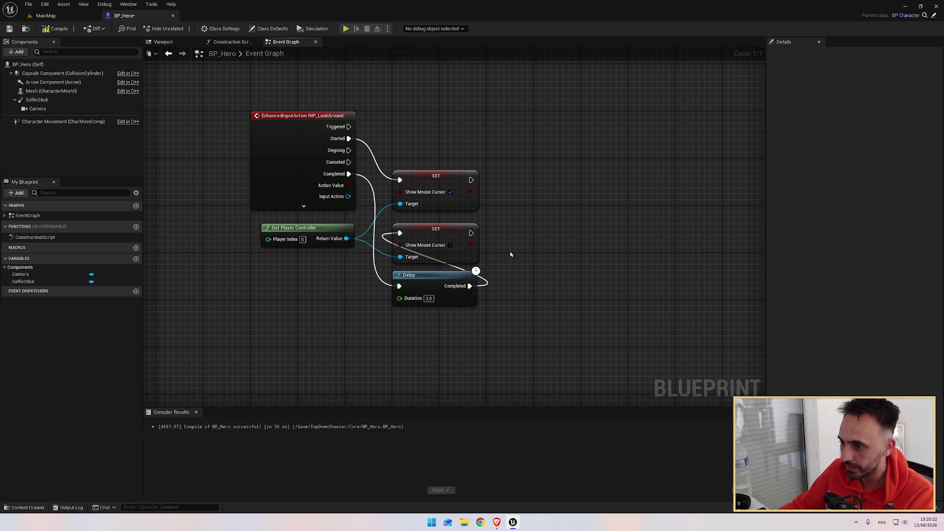
{"action": "left_click_drag", "start_coordinate": [469, 199], "coordinate": [383, 218]}
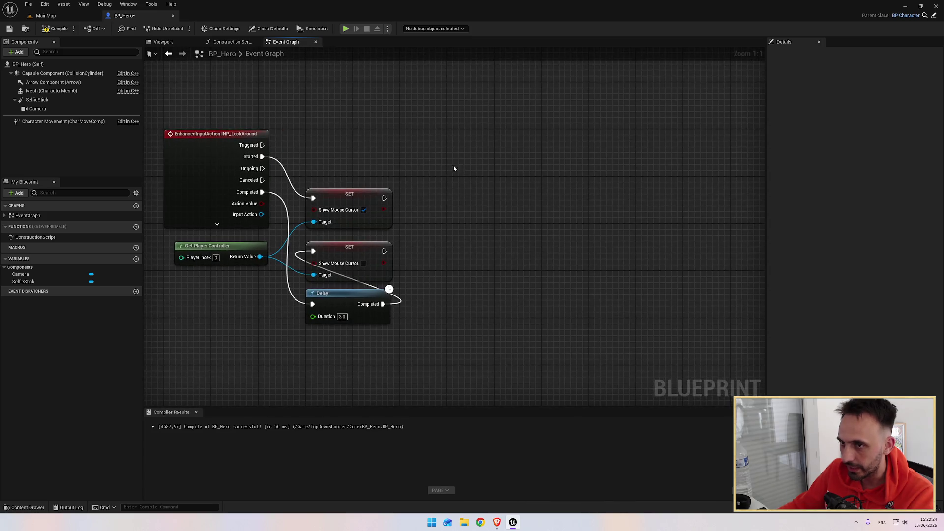
Paste the three rotation nodes back, wire Triggered to Set Control Rotation, and search 'get actor loc'.
{"action": "right_click", "coordinate": [422, 154]}
{"action": "key", "text": "Escape"}
{"action": "key", "text": "ctrl+v"}
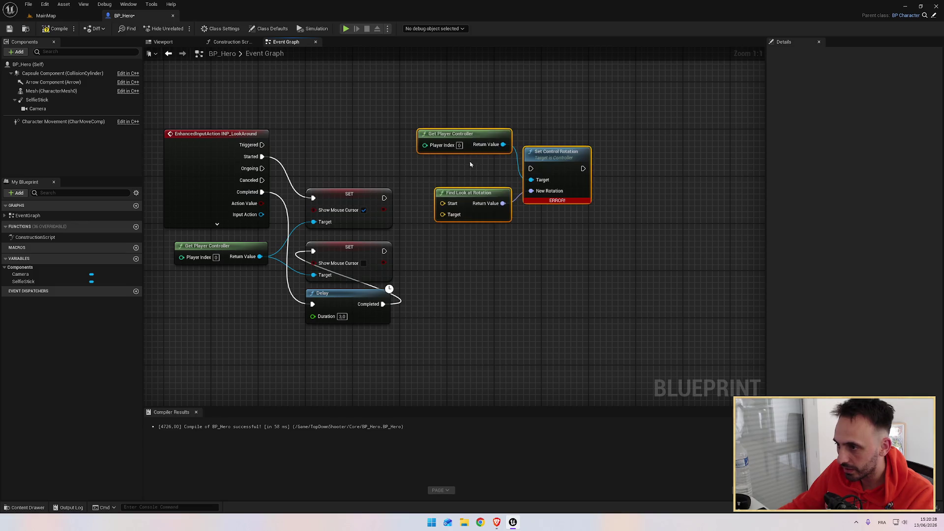
{"action": "left_click_drag", "start_coordinate": [263, 145], "coordinate": [533, 169]}
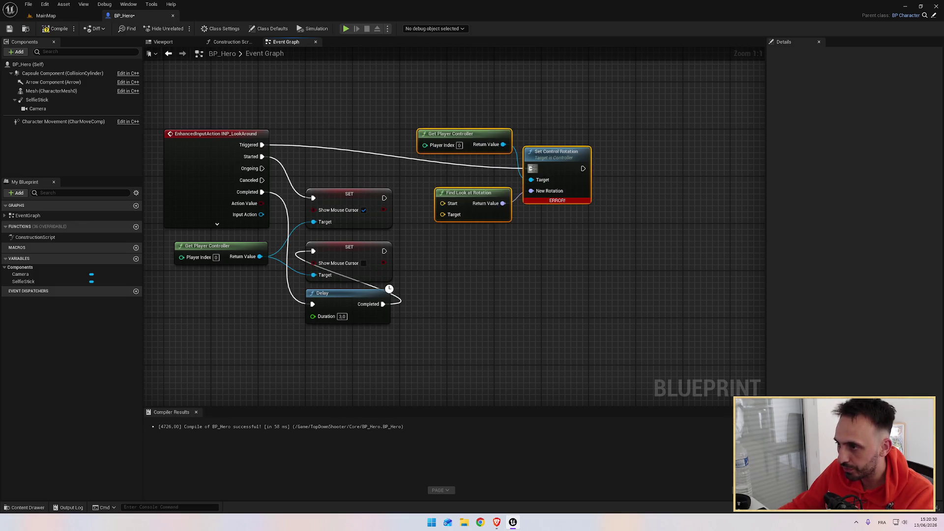
{"action": "key", "text": "alt+Tab"}
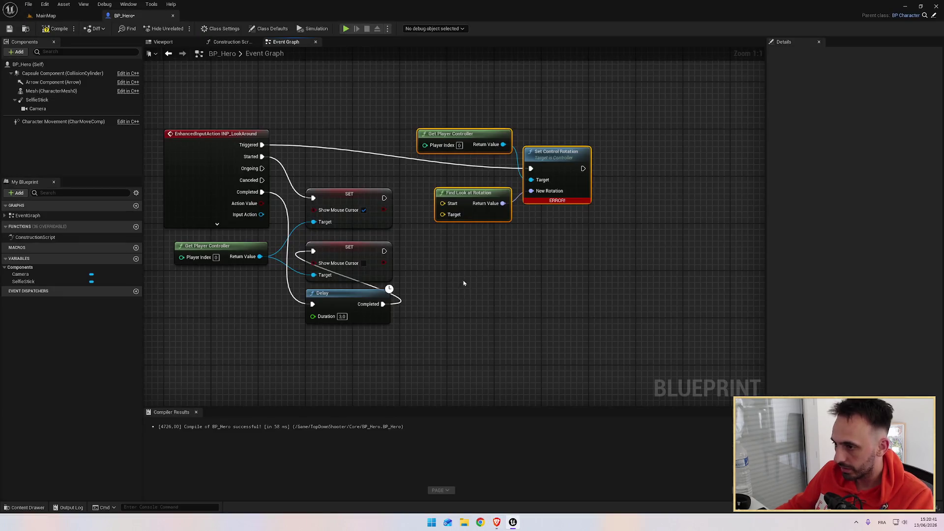
{"action": "right_click", "coordinate": [460, 277]}
{"action": "type", "text": "get actor loc"}
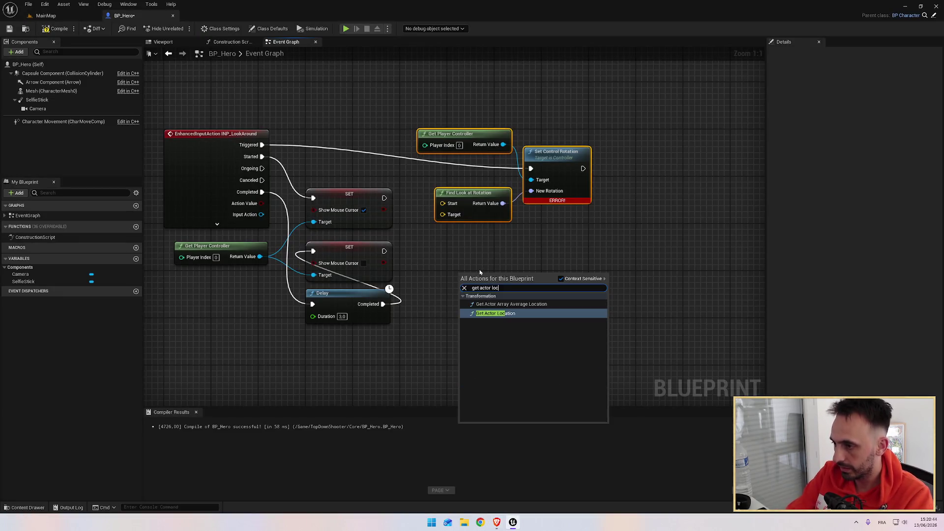
Place a Get Actor Location node and shift the controller and rotation nodes up and right.
{"action": "left_click", "coordinate": [483, 317]}
{"action": "mouse_move", "coordinate": [474, 116]}
{"action": "left_mouse_down"}
{"action": "mouse_move", "coordinate": [605, 238]}
{"action": "mouse_move", "coordinate": [574, 229]}
{"action": "left_mouse_up"}
{"action": "key", "text": "alt+Tab"}
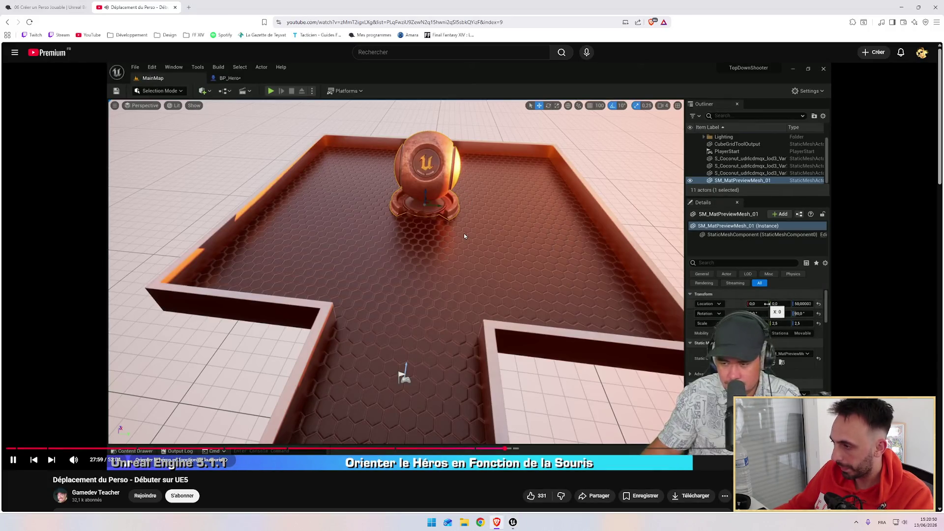
{"action": "key", "text": "alt+Tab"}
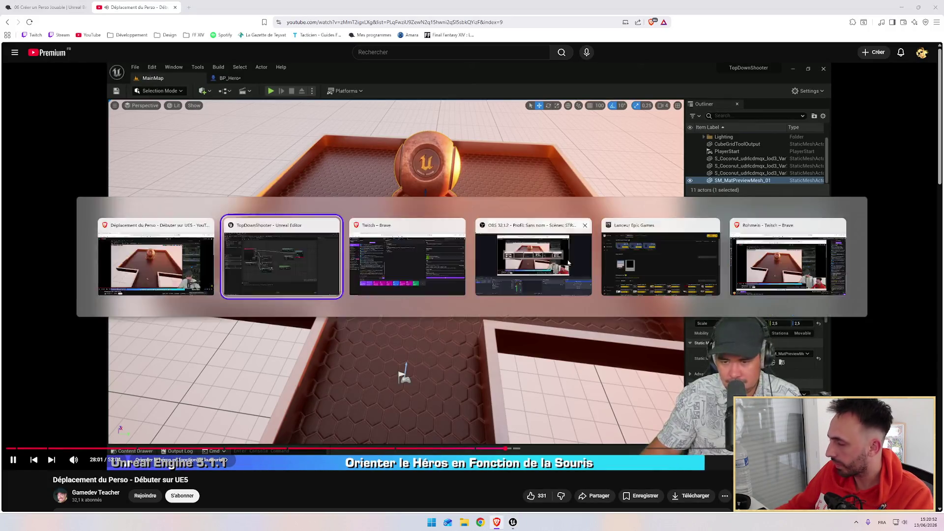
{"action": "left_click", "coordinate": [608, 162]}
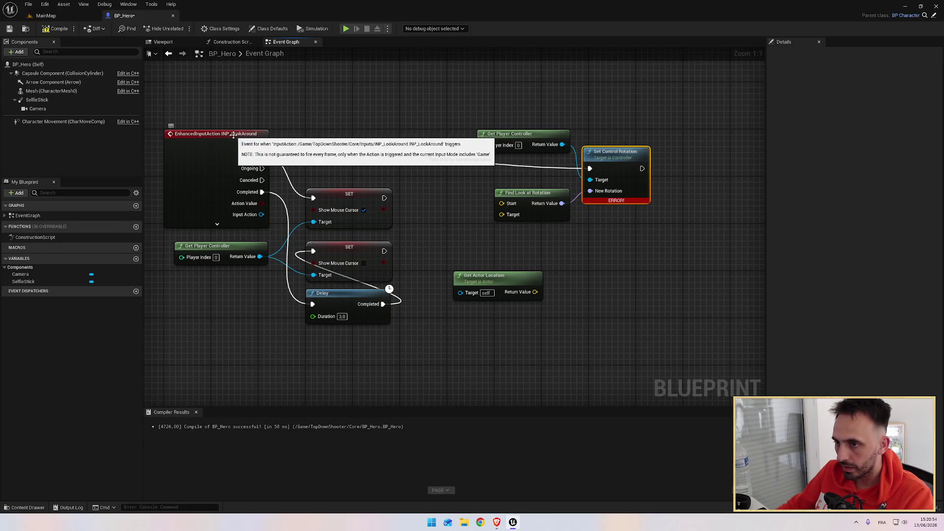
{"action": "left_click_drag", "start_coordinate": [452, 103], "coordinate": [630, 241]}
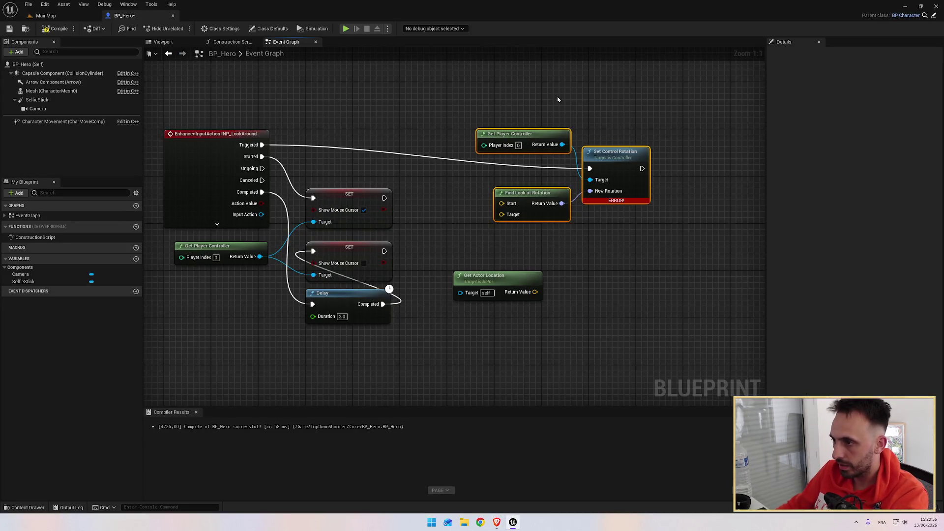
{"action": "key", "text": "Up"}
{"action": "key", "text": "Up"}
{"action": "key", "text": "Up"}
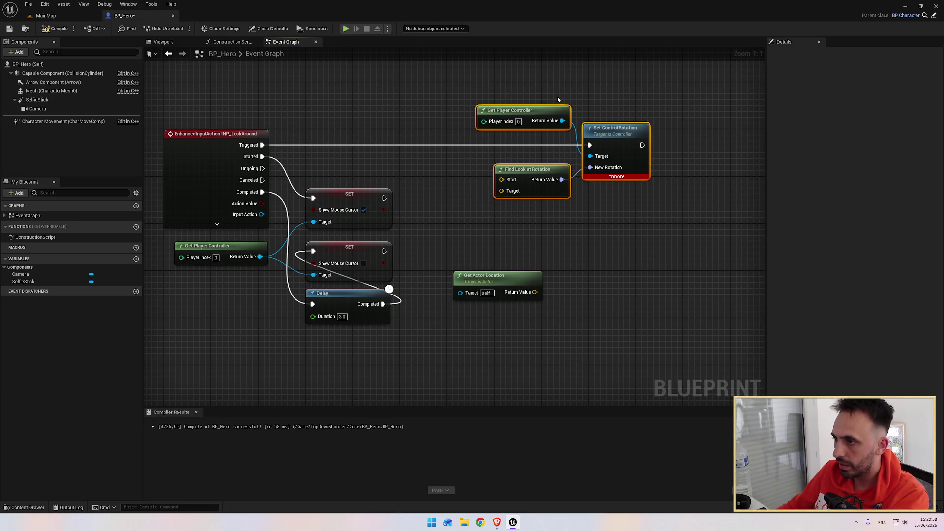
{"action": "key", "text": "Right"}
{"action": "key", "text": "Right"}
{"action": "key", "text": "Right"}
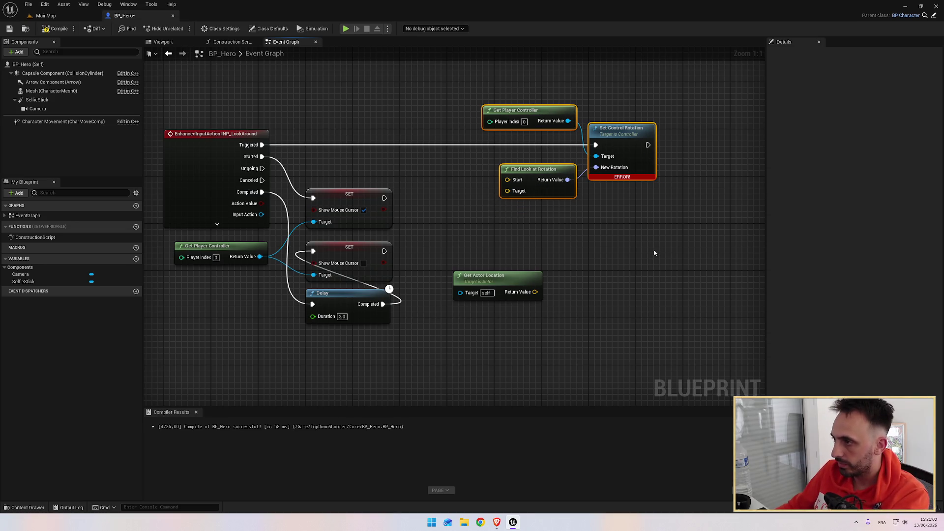
Position Get Actor Location beside Find Look at Rotation, checking the layout against the tutorial.
{"action": "key", "text": "alt+Tab"}
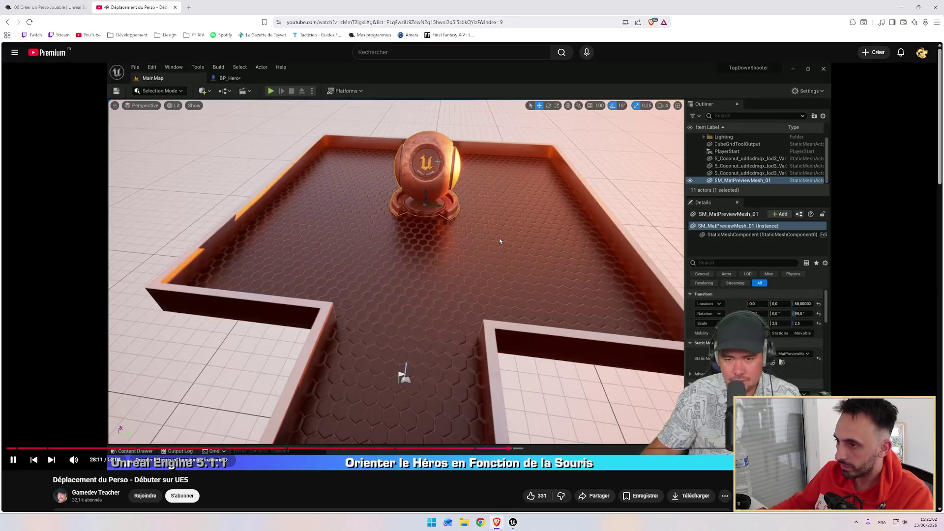
{"action": "key", "text": "alt+Tab"}
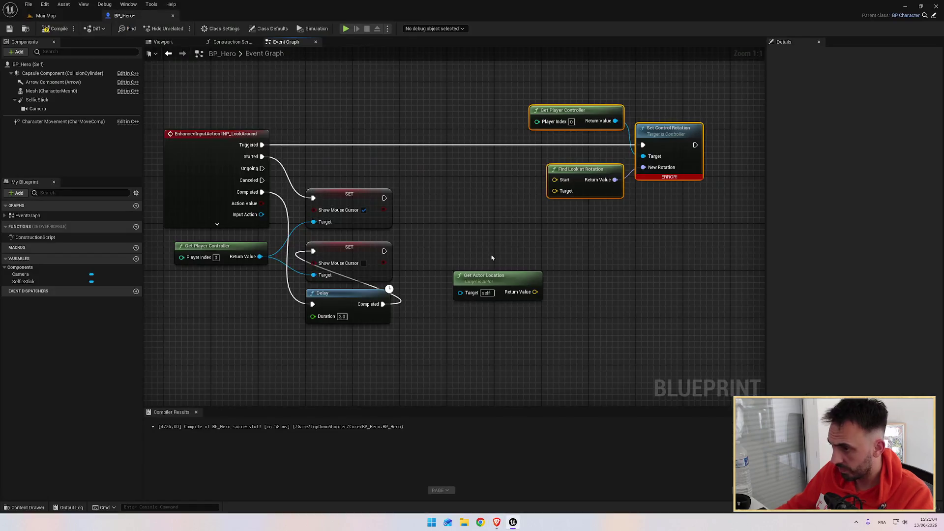
{"action": "mouse_move", "coordinate": [485, 272]}
{"action": "left_mouse_down"}
{"action": "mouse_move", "coordinate": [471, 169]}
{"action": "mouse_move", "coordinate": [556, 181]}
{"action": "left_mouse_up"}
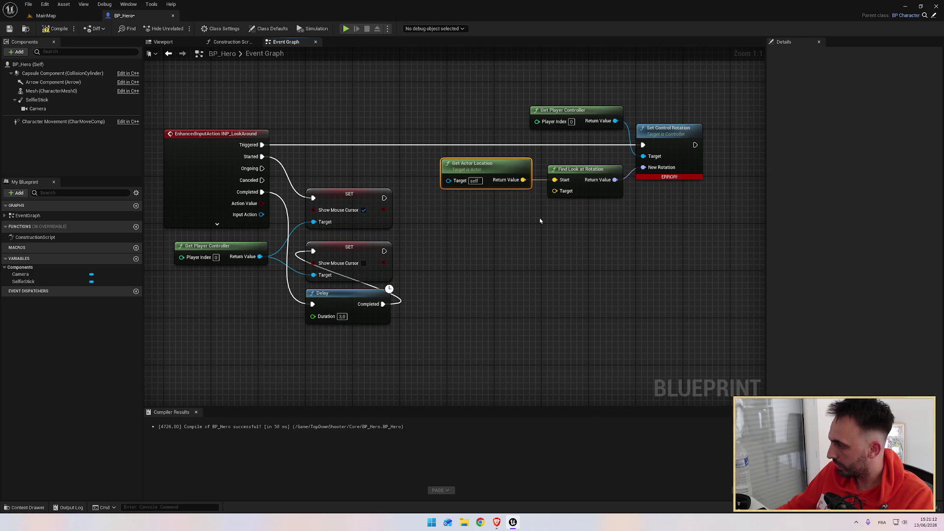
{"action": "key", "text": "alt+Tab"}
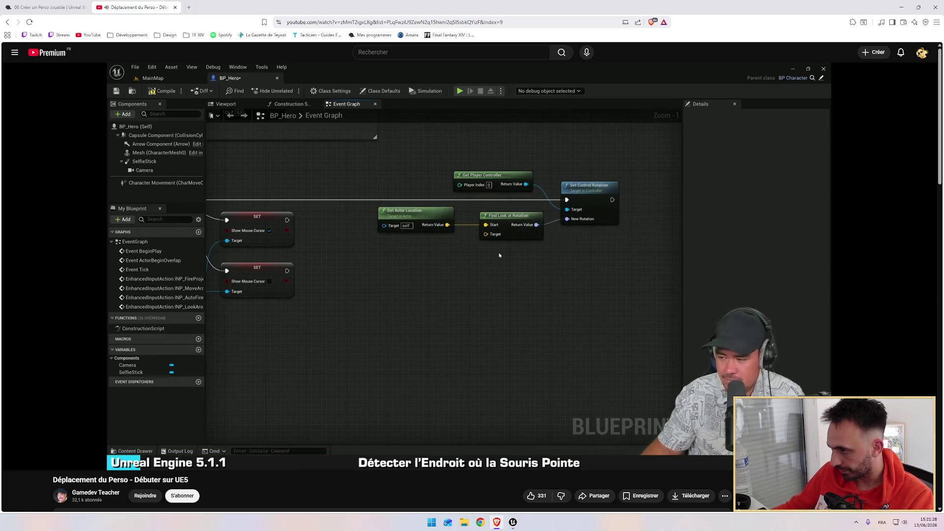
{"action": "key", "text": "alt+Tab"}
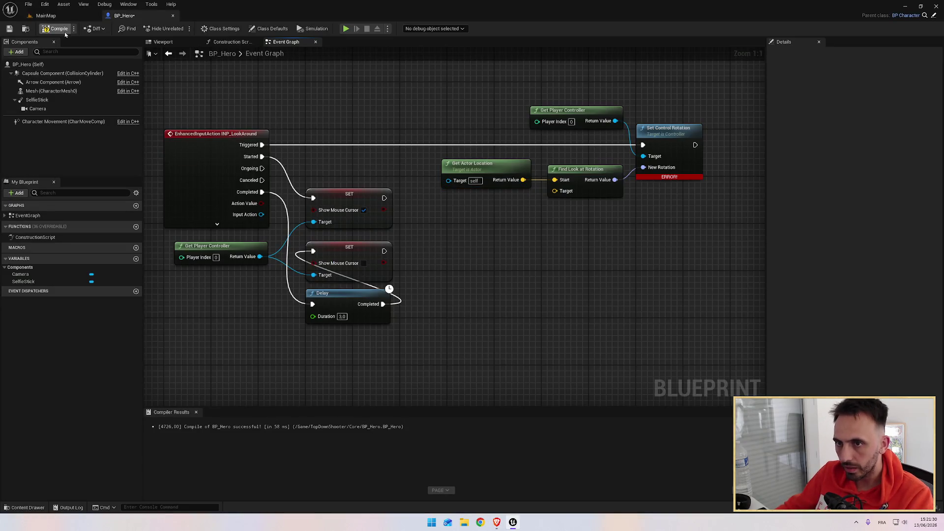
{"action": "key", "text": "alt+Tab"}
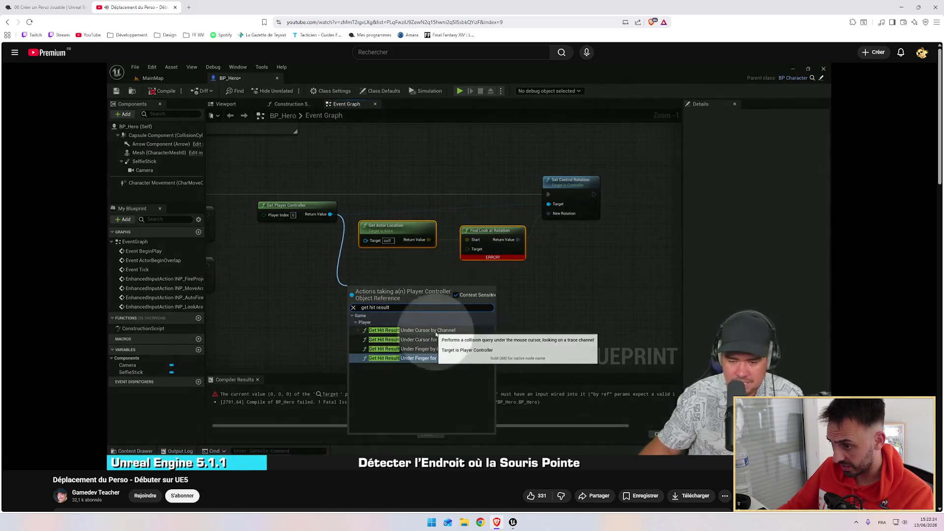
Pause the tutorial at the Get Hit Result step and switch back to the Unreal graph.
{"action": "left_click", "coordinate": [411, 271]}
{"action": "key", "text": "alt+Tab"}
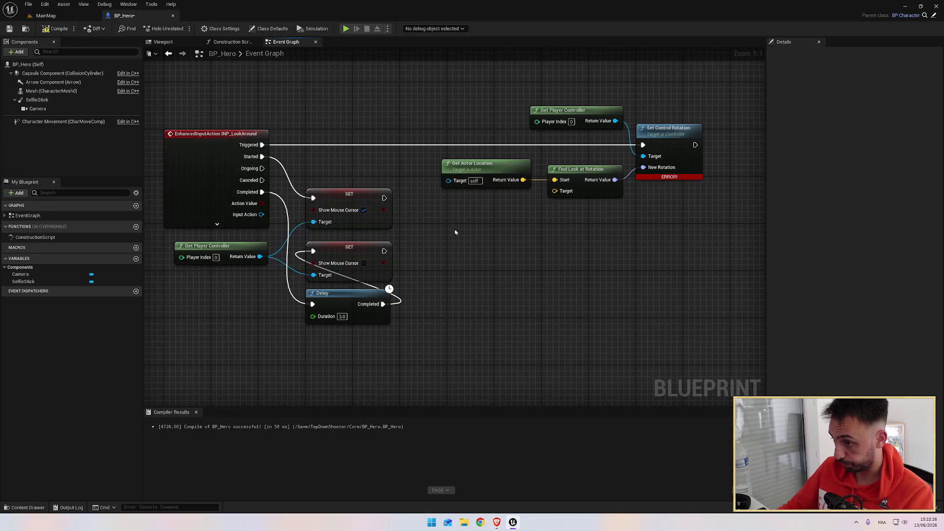
Search 'get hit result' from the empty-graph action list, then cancel it.
{"action": "right_click", "coordinate": [488, 232]}
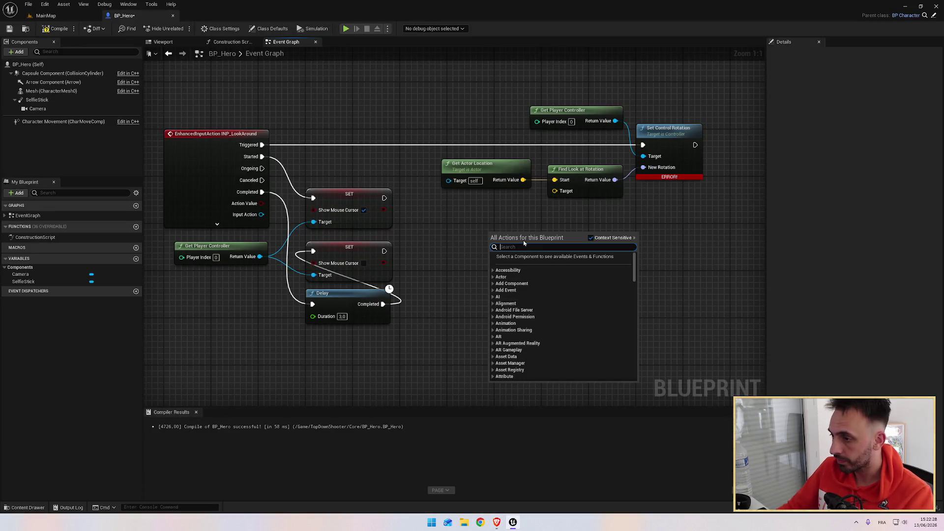
{"action": "key", "text": "alt+Tab"}
{"action": "key", "text": "alt+Tab"}
{"action": "right_click", "coordinate": [524, 230]}
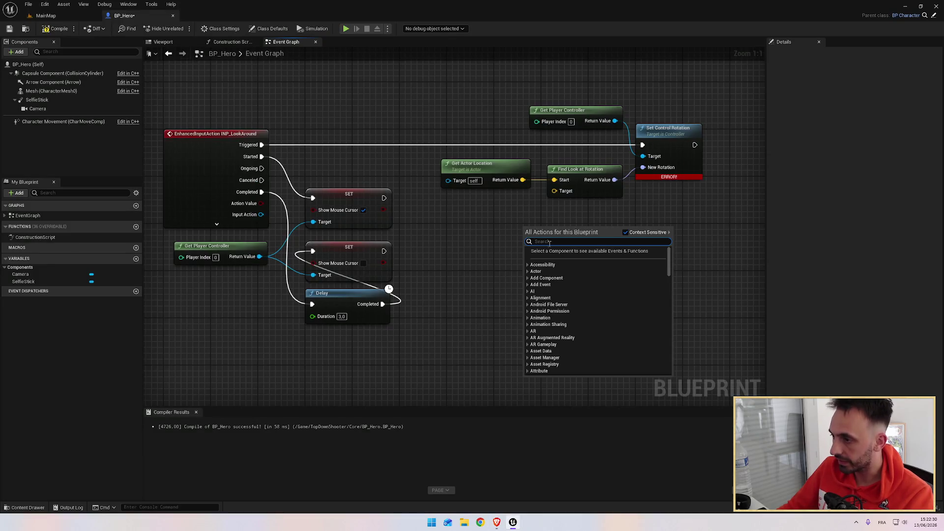
{"action": "type", "text": "get hit result"}
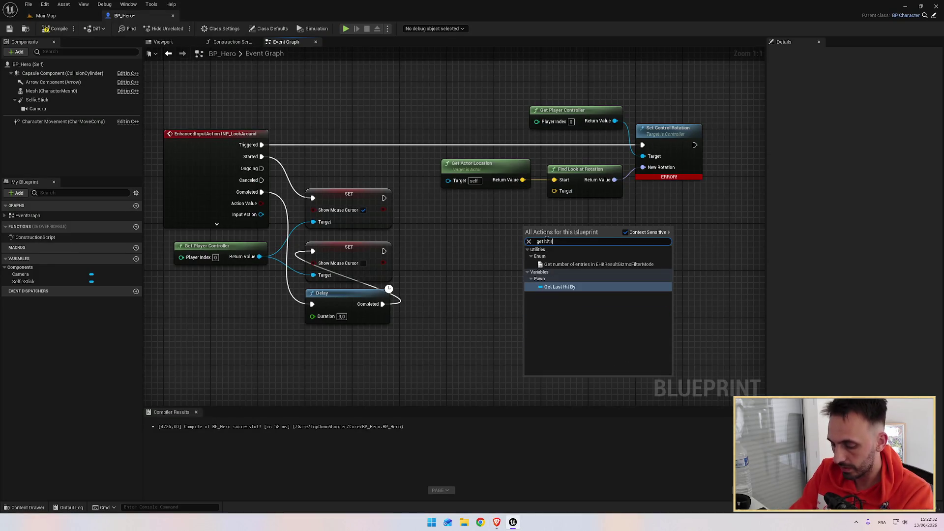
{"action": "key", "text": "BackSpace"}
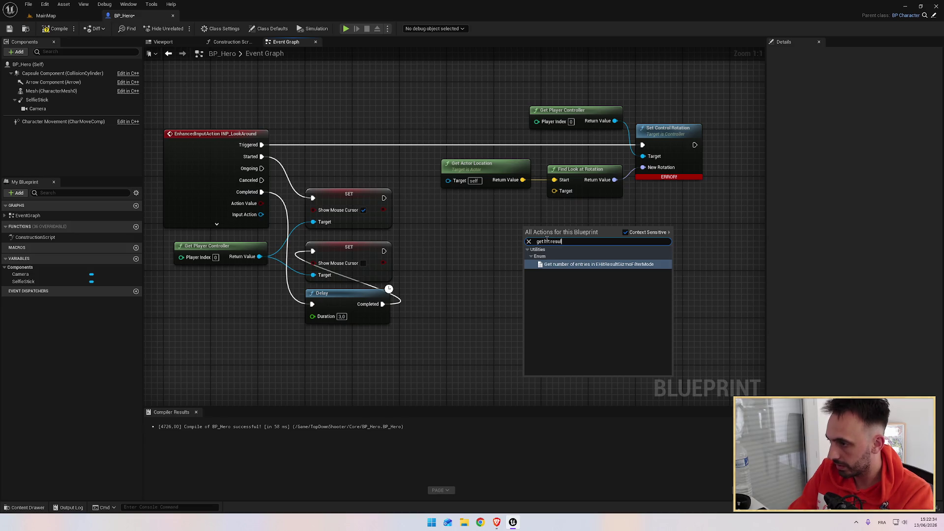
{"action": "key", "text": "BackSpace"}
{"action": "key", "text": "BackSpace"}
{"action": "key", "text": "BackSpace"}
{"action": "key", "text": "Escape"}
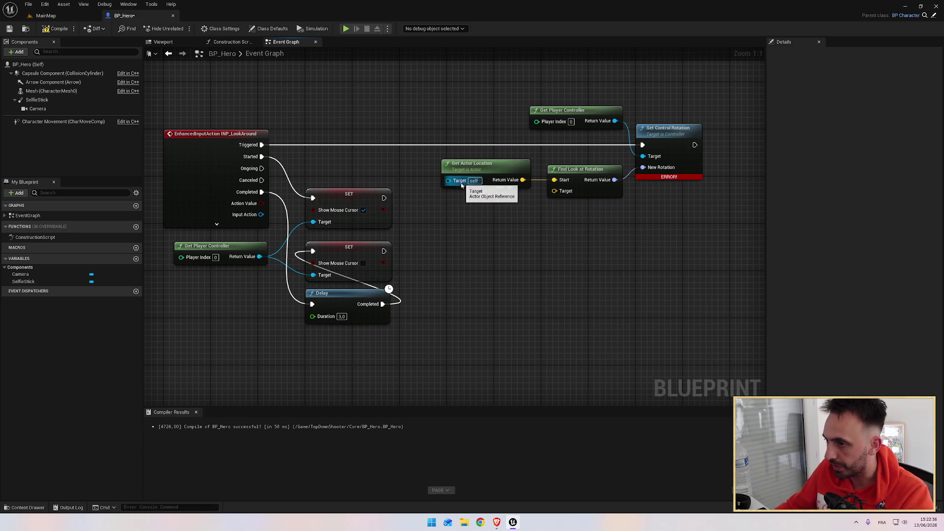
Move Get Player Controller beside Get Actor Location and add Get Hit Result Under Cursor by Channel from it.
{"action": "left_click_drag", "start_coordinate": [597, 120], "coordinate": [437, 161]}
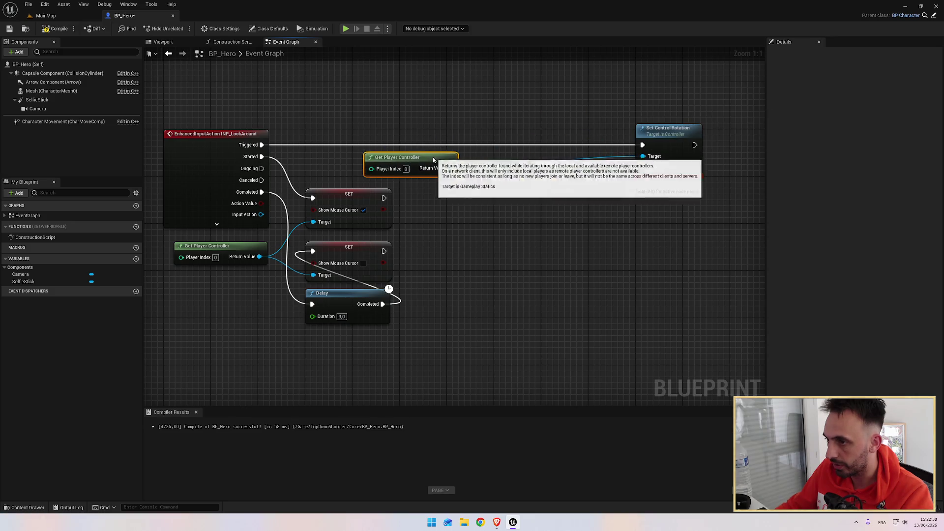
{"action": "mouse_move", "coordinate": [510, 120]}
{"action": "left_mouse_down"}
{"action": "mouse_move", "coordinate": [734, 217]}
{"action": "mouse_move", "coordinate": [704, 231]}
{"action": "left_mouse_up"}
{"action": "left_click_drag", "start_coordinate": [590, 170], "coordinate": [639, 169]}
{"action": "left_click_drag", "start_coordinate": [429, 158], "coordinate": [509, 218]}
{"action": "type", "text": "get"}
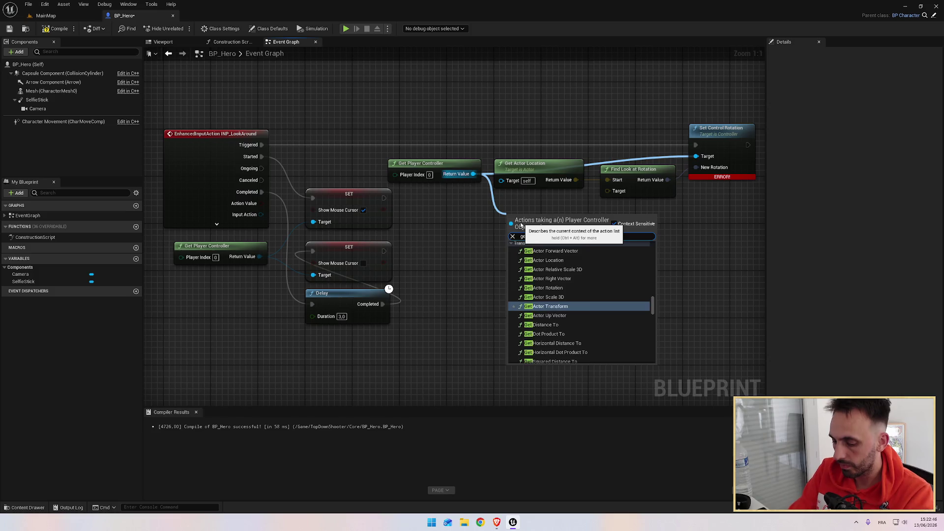
{"action": "type", "text": " hit"}
{"action": "key", "text": "Up"}
{"action": "key", "text": "Up"}
{"action": "key", "text": "Up"}
{"action": "key", "text": "Return"}
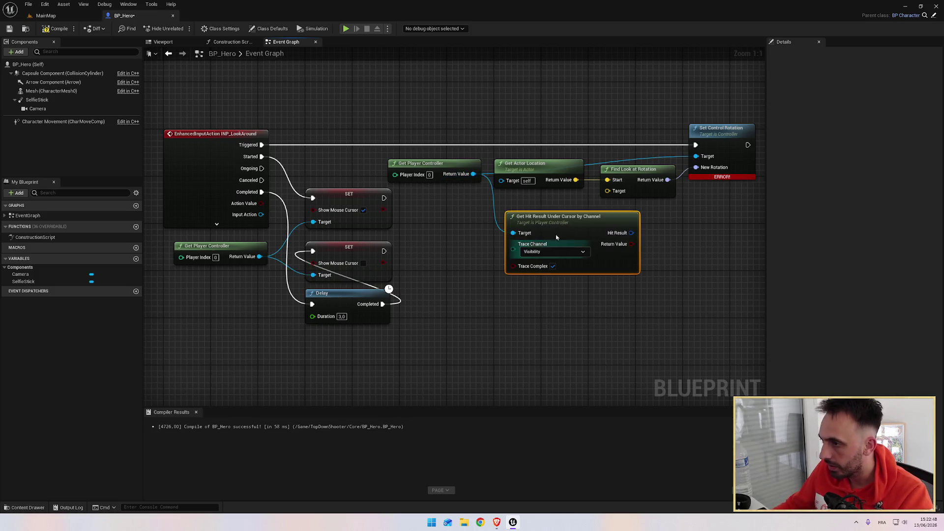
Uncheck Trace Complex on the hit-result node, then resume the tutorial at about 29:50.
{"action": "left_click_drag", "start_coordinate": [520, 227], "coordinate": [503, 226]}
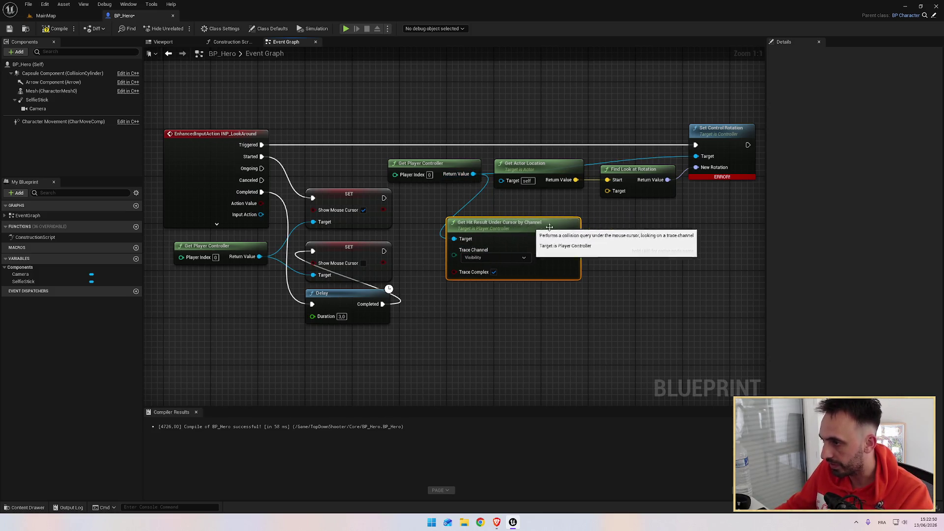
{"action": "key", "text": "alt+Tab"}
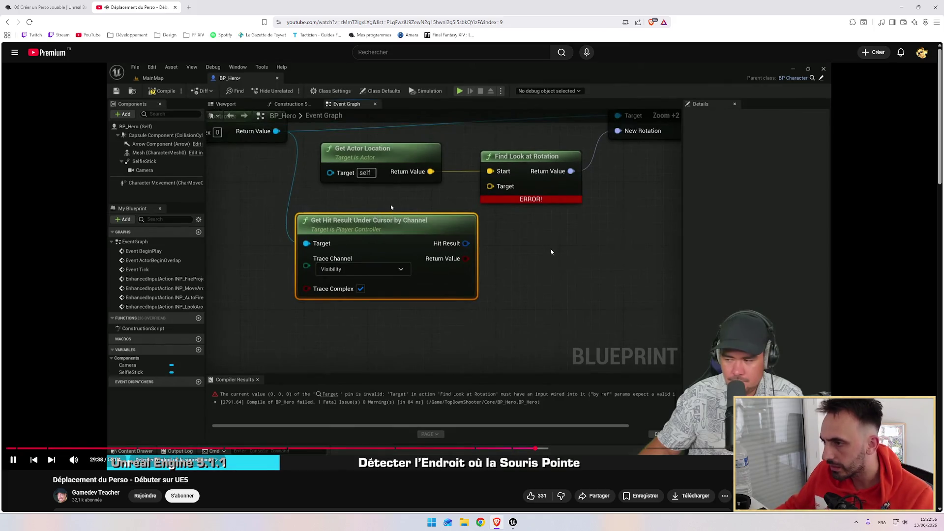
{"action": "key", "text": "alt+Tab"}
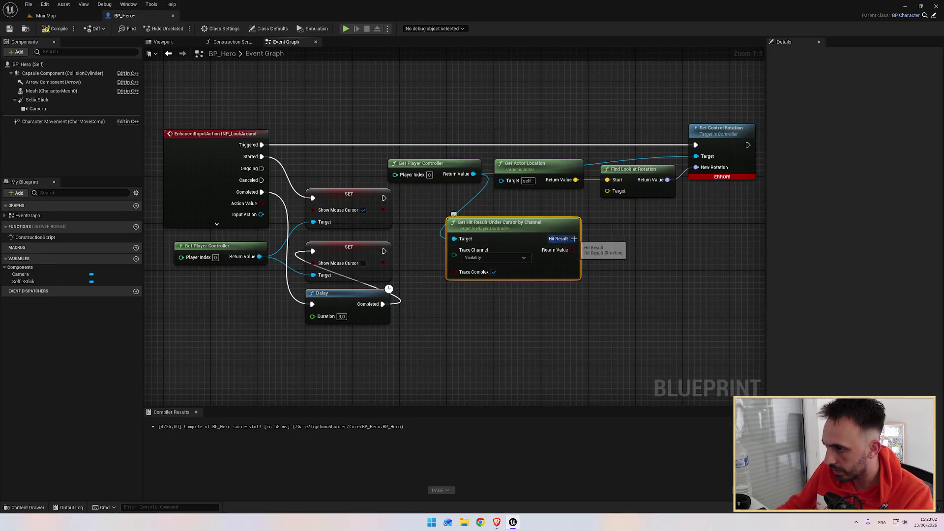
{"action": "right_click", "coordinate": [572, 251]}
{"action": "key", "text": "alt+Tab"}
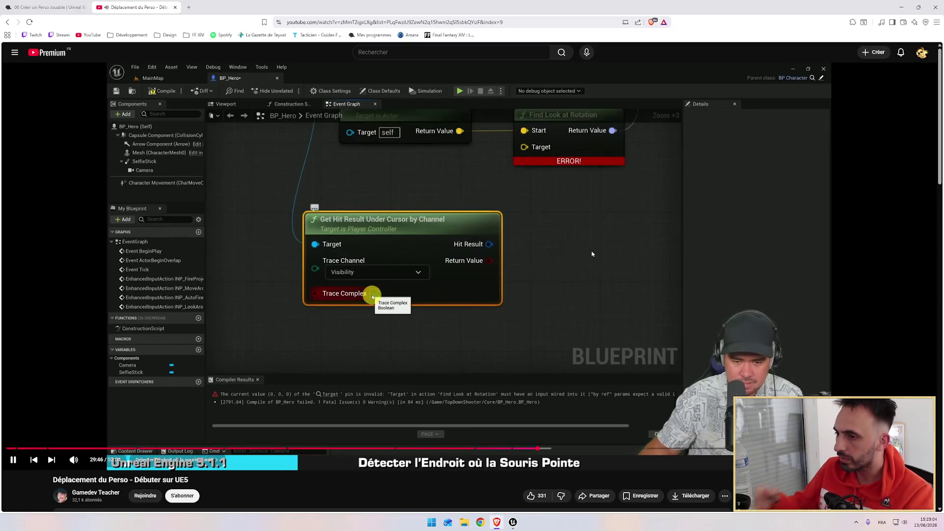
{"action": "key", "text": "alt+Tab"}
{"action": "left_click", "coordinate": [494, 273]}
{"action": "key", "text": "alt+Tab"}
{"action": "key", "text": "alt+Tab"}
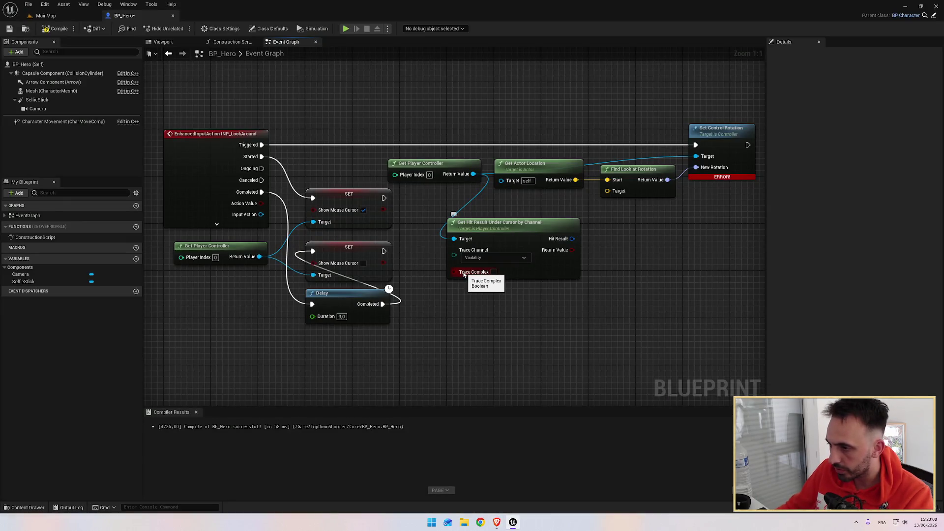
{"action": "key", "text": "alt+Tab"}
{"action": "key", "text": "space"}
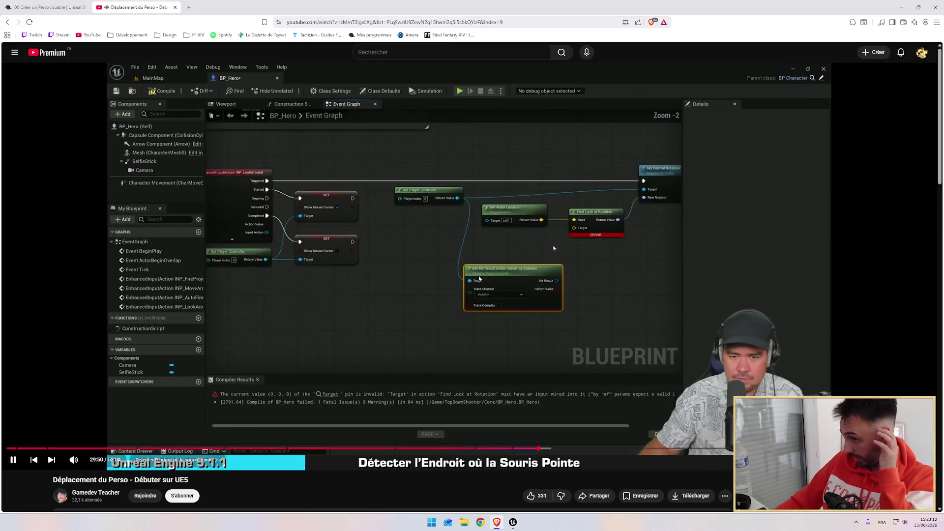
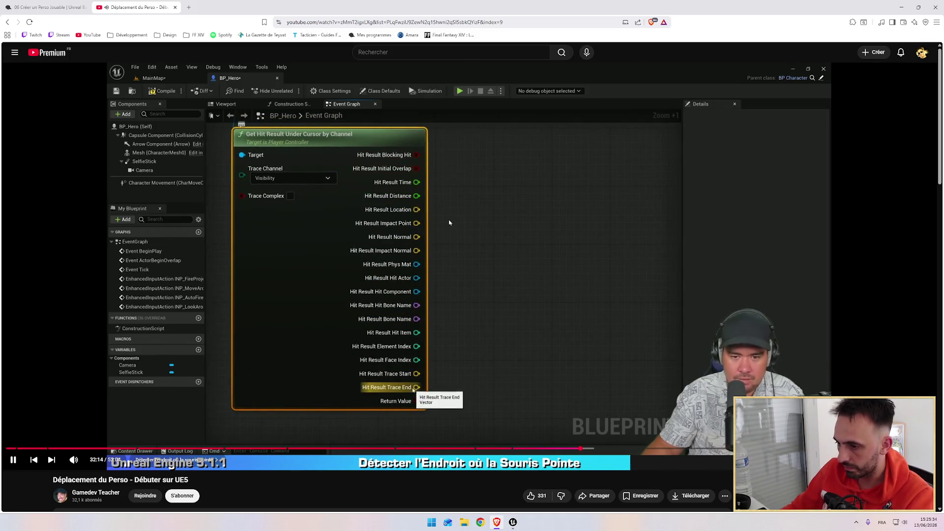
Split the cursor hit-result node's Hit Result output into its fields, checking the tutorial.
{"action": "key", "text": "alt+Tab"}
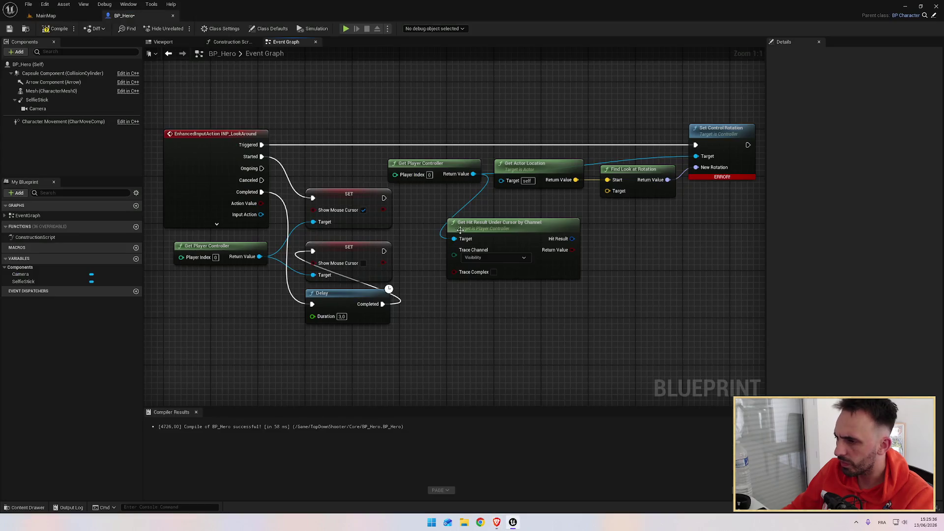
{"action": "left_click_drag", "start_coordinate": [624, 242], "coordinate": [511, 247]}
{"action": "right_click", "coordinate": [459, 244]}
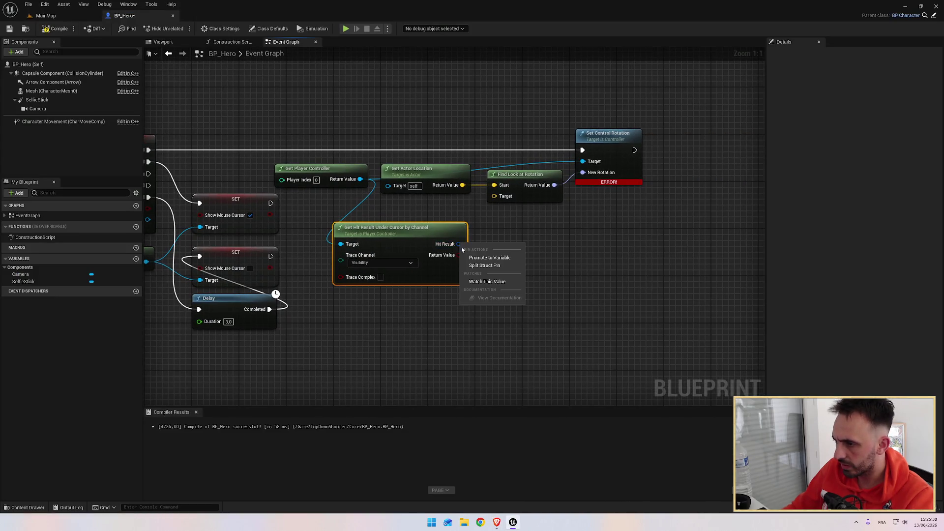
{"action": "key", "text": "alt+Tab"}
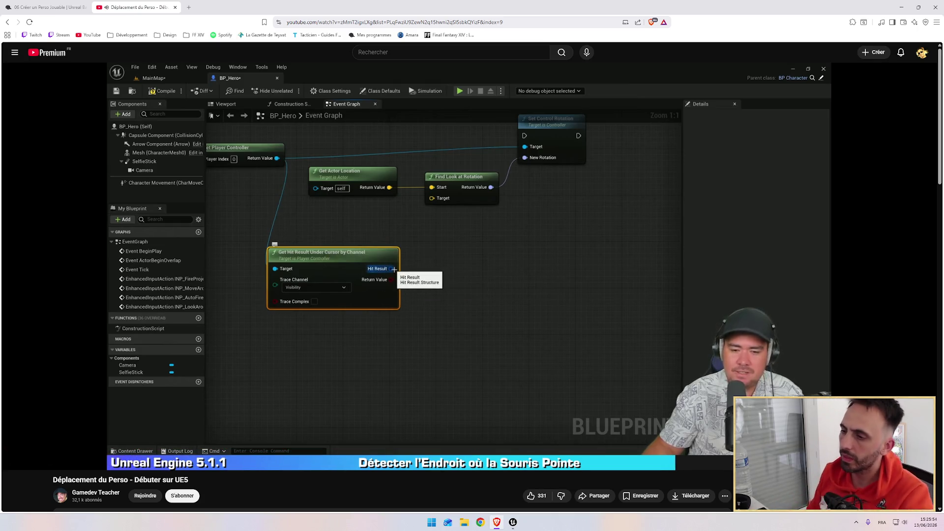
{"action": "mouse_move", "coordinate": [503, 209]}
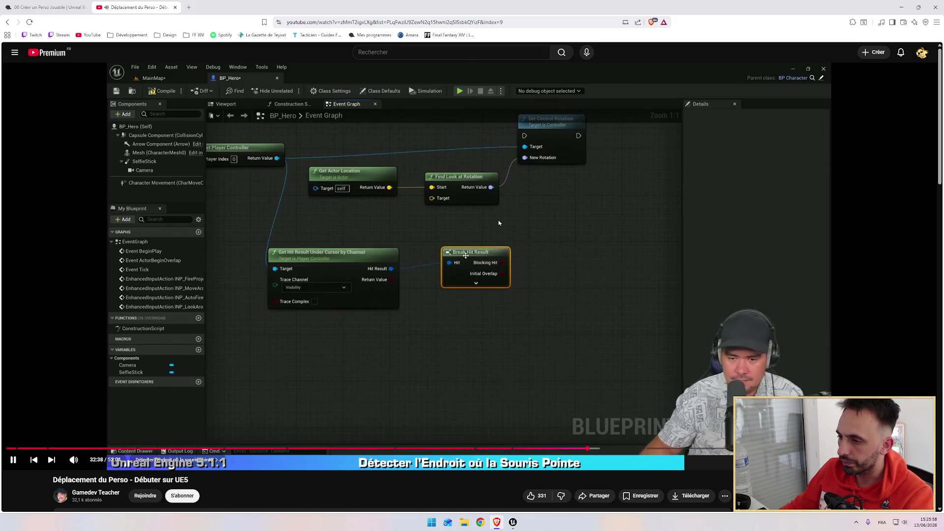
{"action": "key", "text": "alt+Tab"}
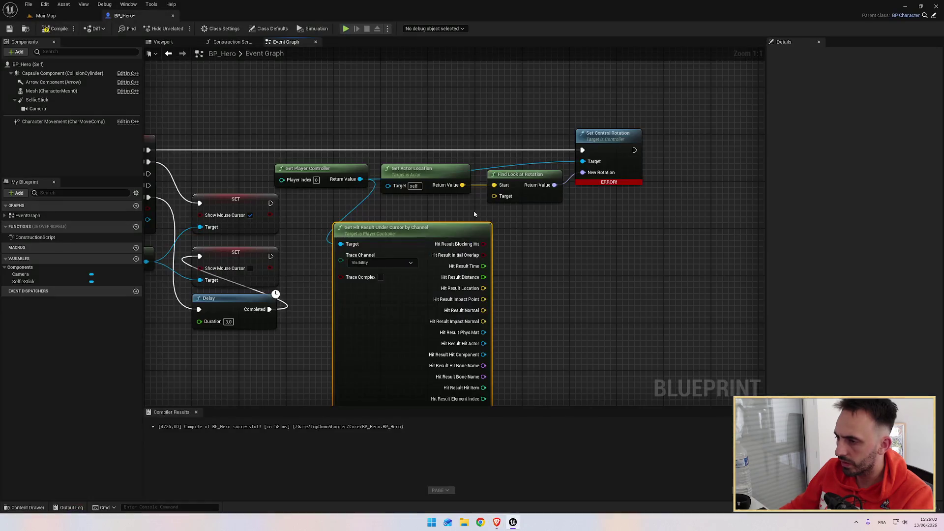
Recombine the split fields back into a single Hit Result pin.
{"action": "right_click", "coordinate": [484, 244]}
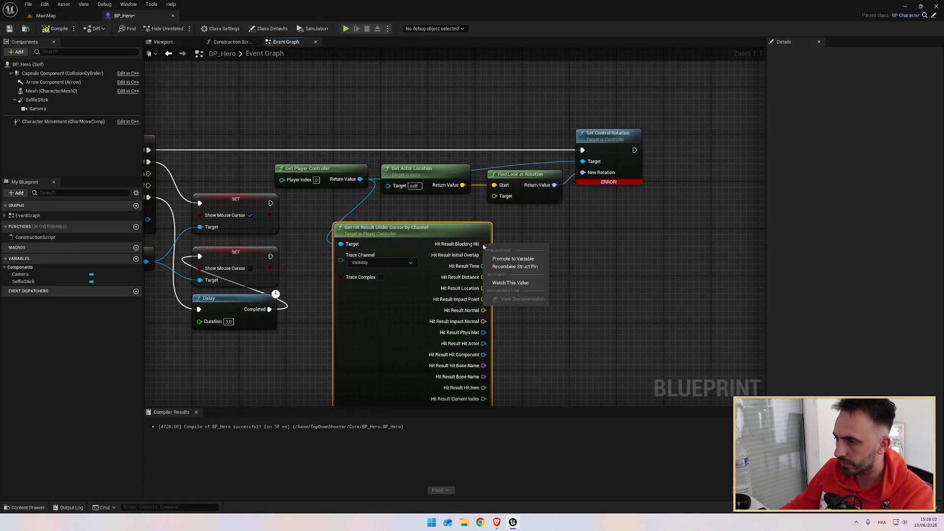
{"action": "left_click", "coordinate": [498, 264]}
{"action": "right_click", "coordinate": [460, 244]}
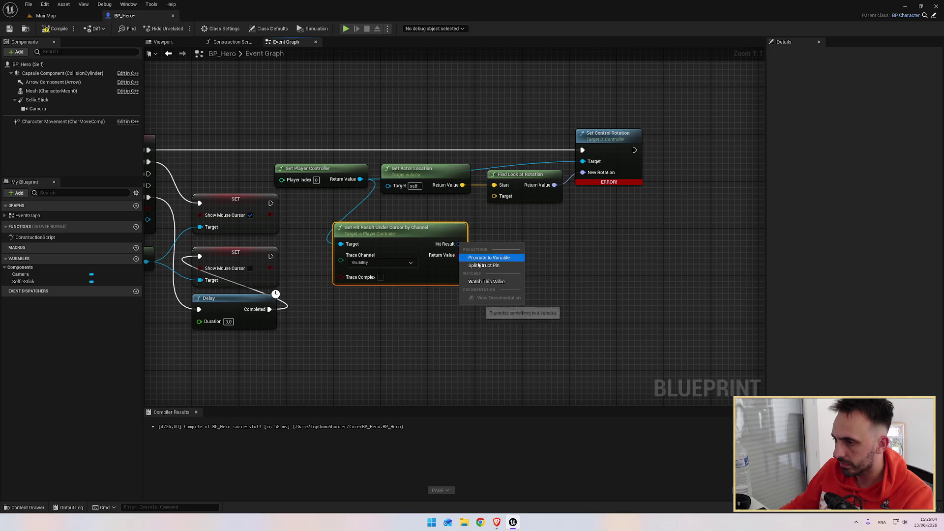
{"action": "left_click", "coordinate": [483, 240]}
Attach a fully expanded Break Hit Result node to Hit Result, then resume the tutorial.
{"action": "left_click_drag", "start_coordinate": [464, 246], "coordinate": [508, 240]}
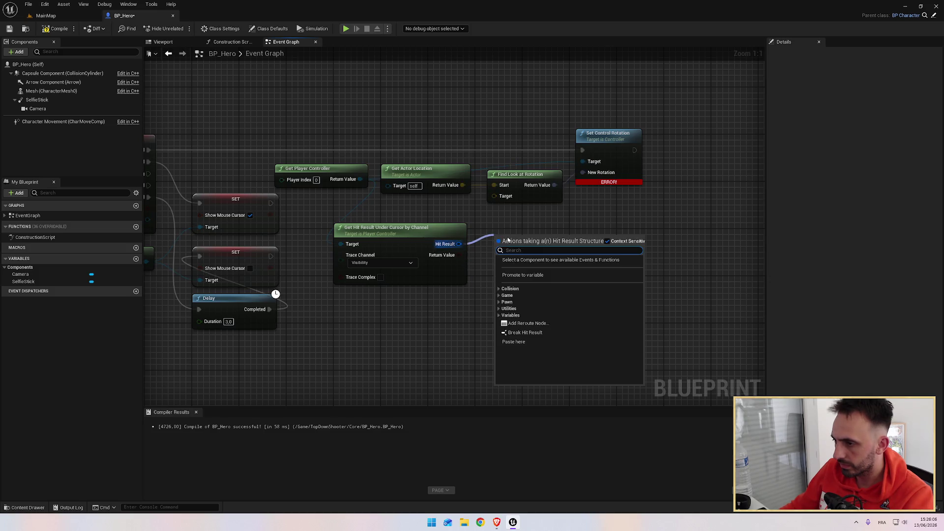
{"action": "type", "text": "break"}
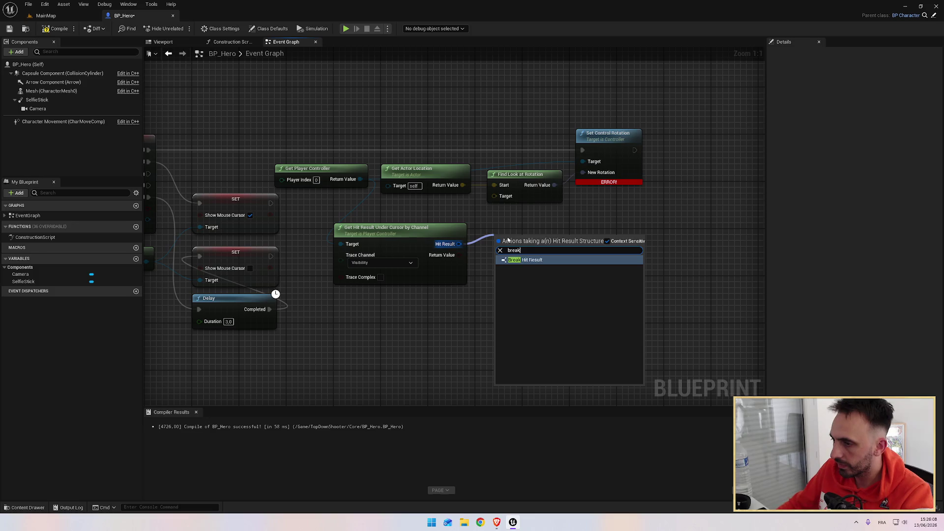
{"action": "key", "text": "Return"}
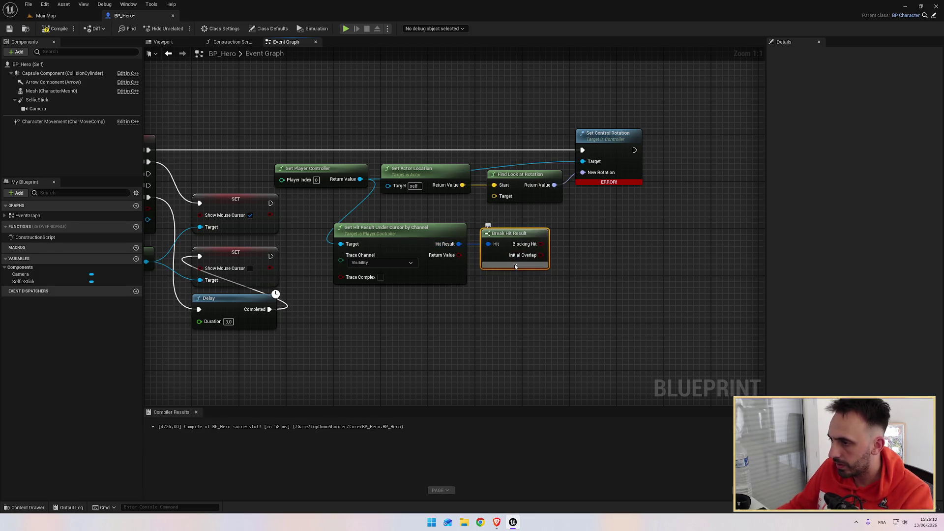
{"action": "left_click", "coordinate": [527, 271]}
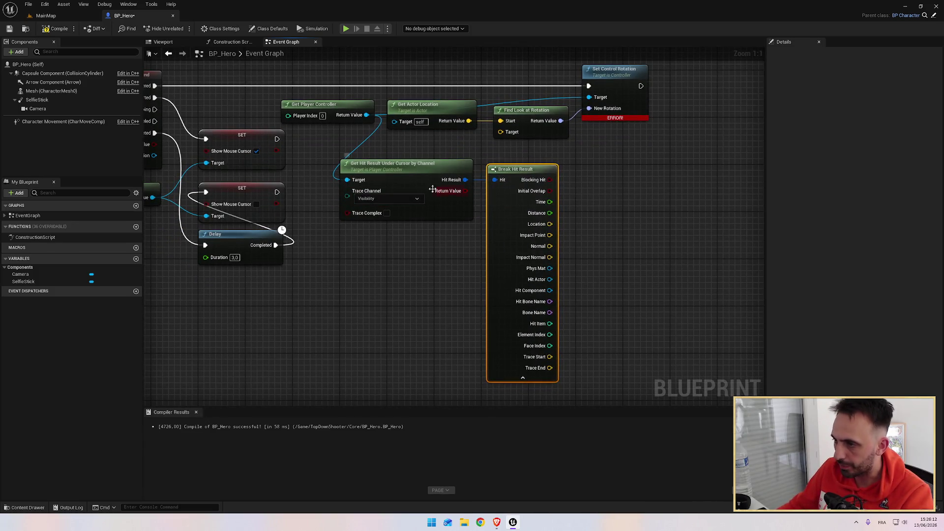
{"action": "key", "text": "alt+Tab"}
{"action": "key", "text": "space"}
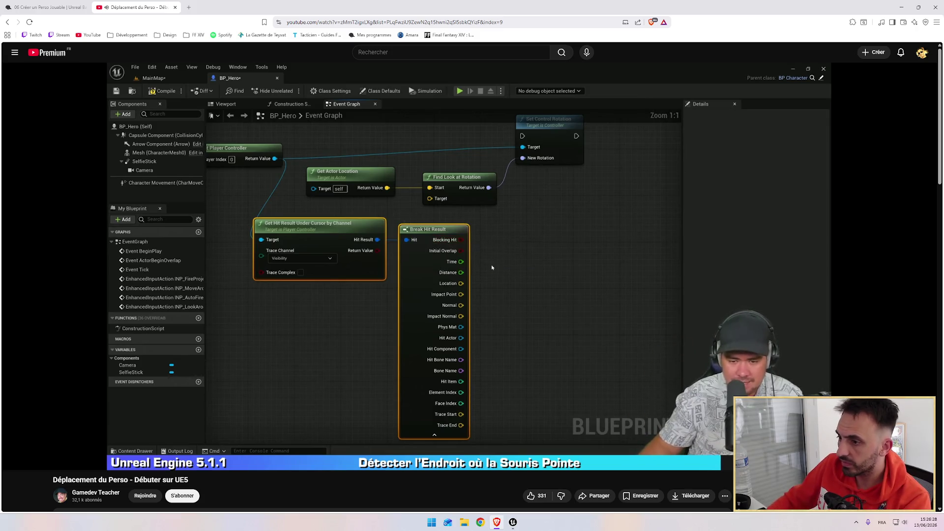
Shift the nodes to the right of the SET node further right to make room.
{"action": "mouse_move", "coordinate": [530, 234]}
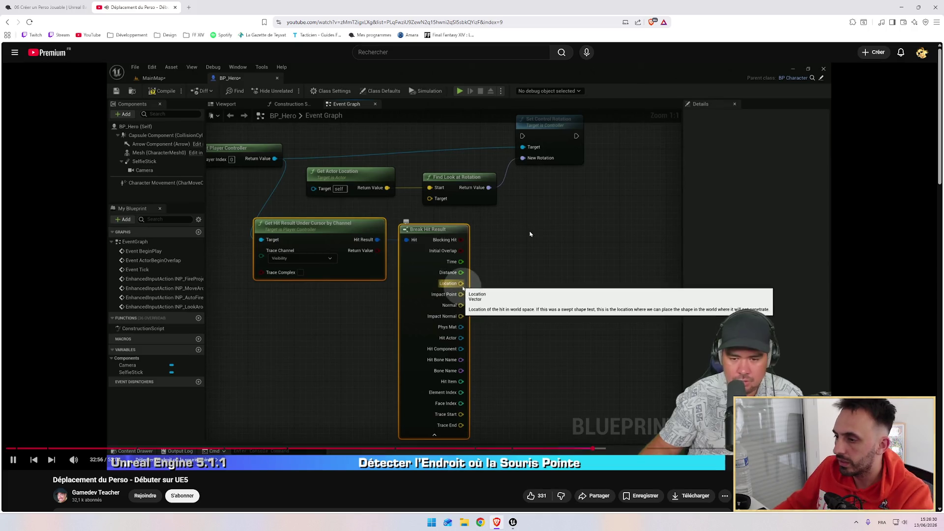
{"action": "key", "text": "alt+Tab"}
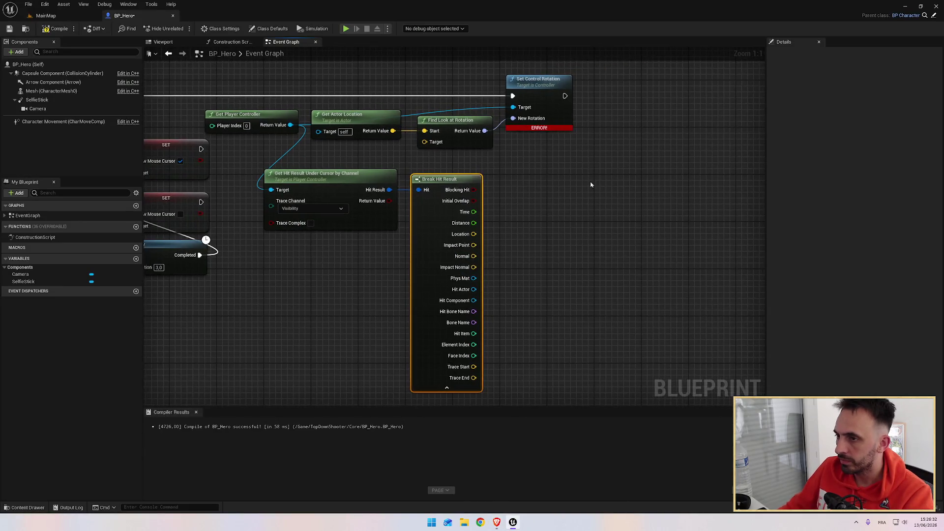
{"action": "key", "text": "alt+Tab"}
{"action": "key", "text": "alt+Tab"}
{"action": "mouse_move", "coordinate": [541, 227]}
{"action": "left_mouse_down"}
{"action": "mouse_move", "coordinate": [521, 257]}
{"action": "mouse_move", "coordinate": [481, 231]}
{"action": "mouse_move", "coordinate": [634, 246]}
{"action": "left_mouse_up"}
{"action": "mouse_move", "coordinate": [321, 99]}
{"action": "left_mouse_down"}
{"action": "mouse_move", "coordinate": [540, 254]}
{"action": "mouse_move", "coordinate": [689, 312]}
{"action": "left_mouse_up"}
{"action": "key", "text": "Right"}
{"action": "key", "text": "Right"}
{"action": "key", "text": "Right"}
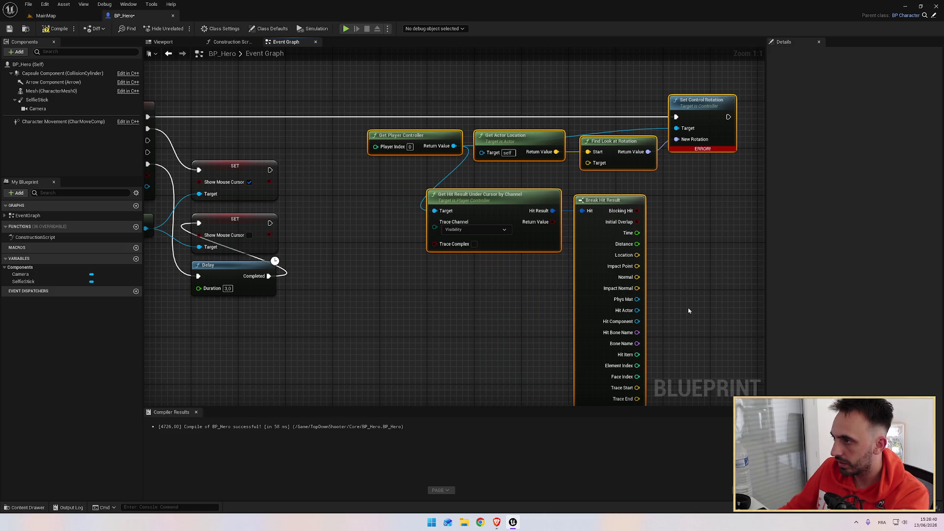
{"action": "mouse_move", "coordinate": [689, 312]}
{"action": "left_mouse_down"}
{"action": "mouse_move", "coordinate": [569, 289]}
{"action": "mouse_move", "coordinate": [603, 288]}
{"action": "left_mouse_up"}
{"action": "key", "text": "Right"}
{"action": "key", "text": "Right"}
{"action": "key", "text": "Right"}
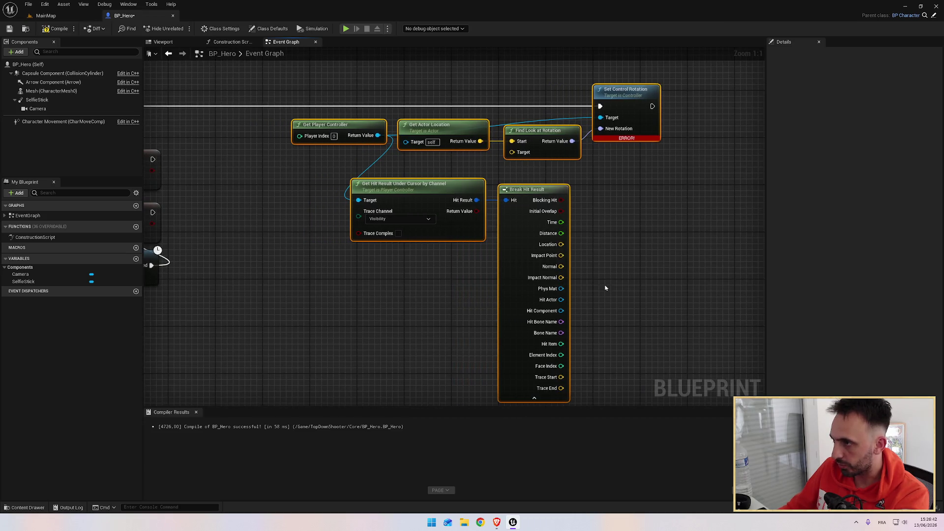
Move the two hit-result nodes up-left and wire Location into Find Look at Rotation's Target.
{"action": "left_click_drag", "start_coordinate": [432, 194], "coordinate": [594, 217]}
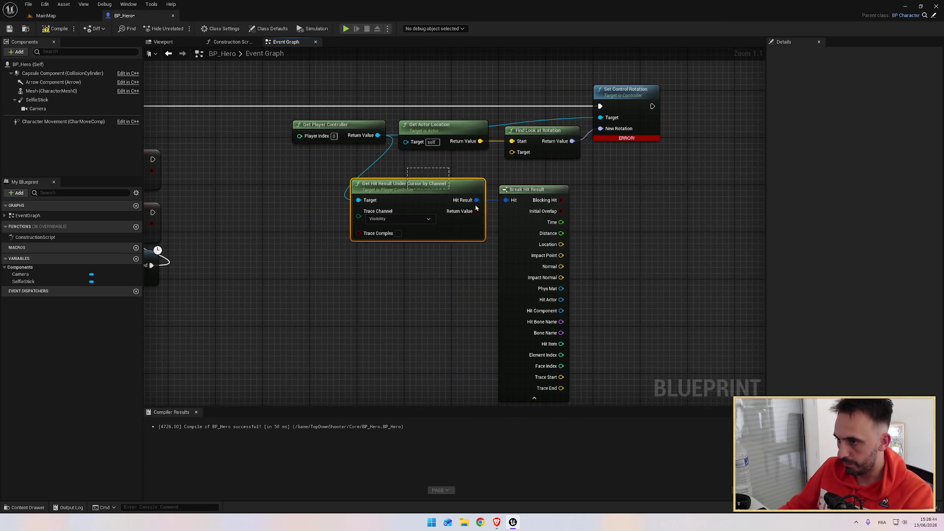
{"action": "mouse_move", "coordinate": [538, 212]}
{"action": "left_mouse_down"}
{"action": "mouse_move", "coordinate": [426, 204]}
{"action": "mouse_move", "coordinate": [437, 194]}
{"action": "left_mouse_up"}
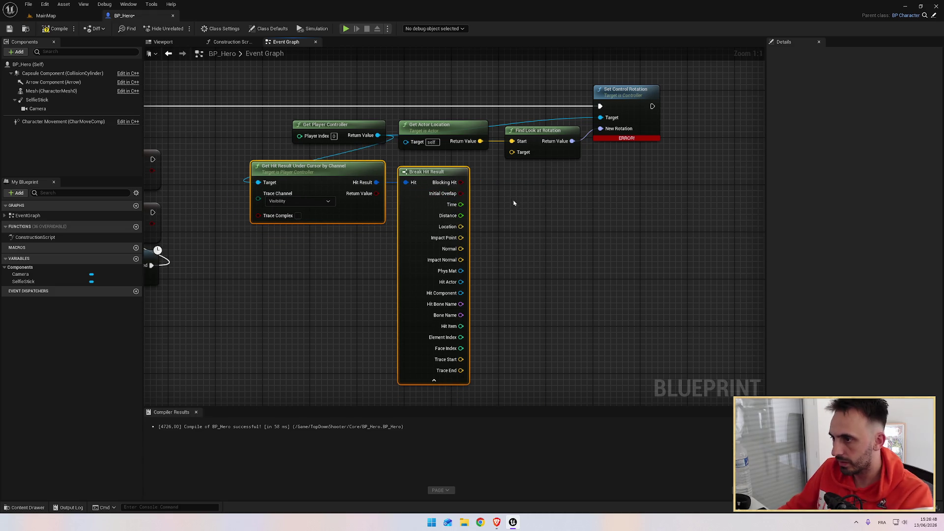
{"action": "left_click", "coordinate": [505, 226]}
{"action": "mouse_move", "coordinate": [461, 227]}
{"action": "left_mouse_down"}
{"action": "mouse_move", "coordinate": [485, 222]}
{"action": "mouse_move", "coordinate": [512, 158]}
{"action": "left_mouse_up"}
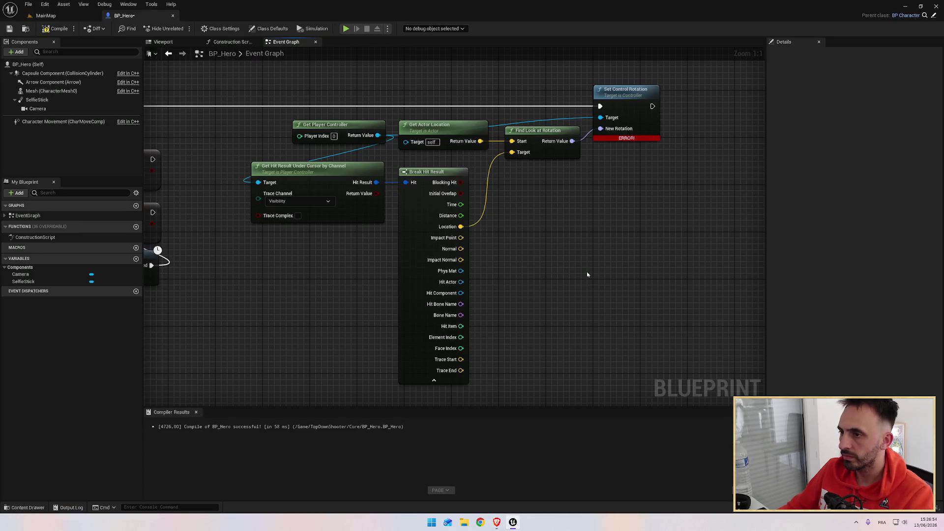
Compare with the tutorial and select the chain of hit-result and rotation nodes.
{"action": "key", "text": "alt+Tab"}
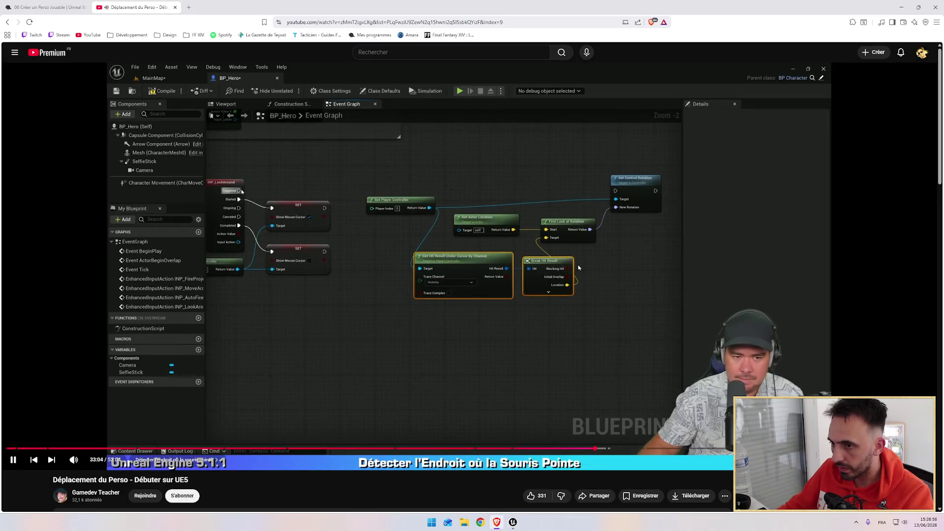
{"action": "key", "text": "alt+Tab"}
{"action": "mouse_move", "coordinate": [565, 236]}
{"action": "left_mouse_down"}
{"action": "mouse_move", "coordinate": [659, 238]}
{"action": "mouse_move", "coordinate": [536, 234]}
{"action": "mouse_move", "coordinate": [674, 219]}
{"action": "mouse_move", "coordinate": [641, 226]}
{"action": "left_mouse_up"}
{"action": "left_click_drag", "start_coordinate": [396, 71], "coordinate": [734, 327]}
{"action": "left_click_drag", "start_coordinate": [686, 319], "coordinate": [648, 283]}
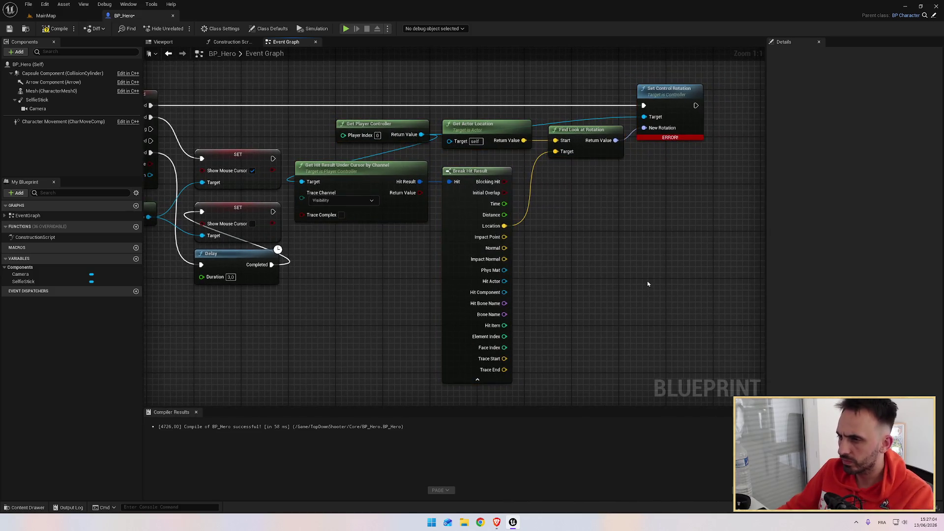
{"action": "key", "text": "alt+Tab"}
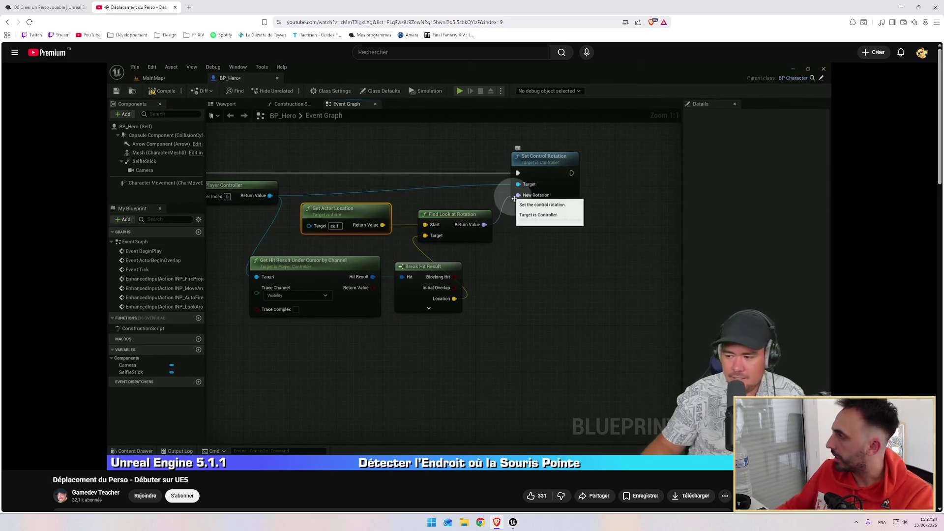
Return to the editor after the tutorial segment and compile BP_Hero.
{"action": "mouse_move", "coordinate": [449, 339]}
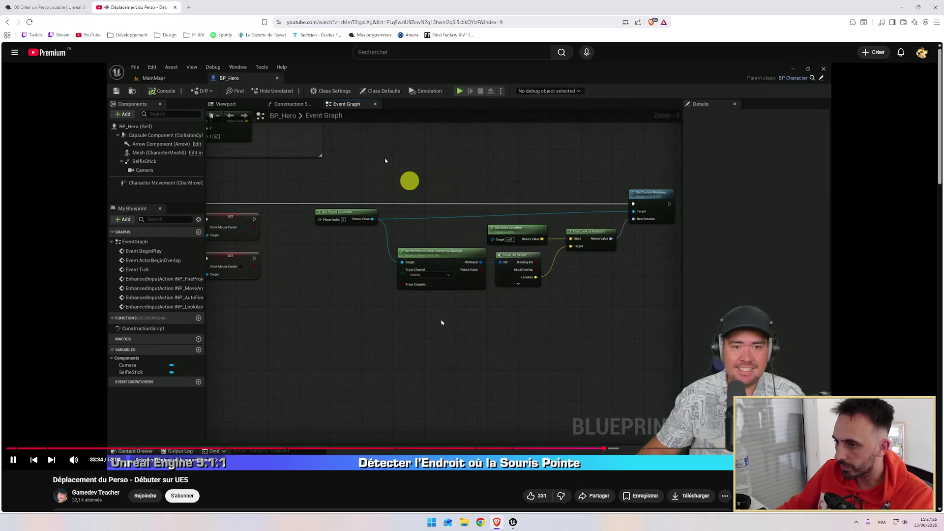
{"action": "key", "text": "alt+Tab"}
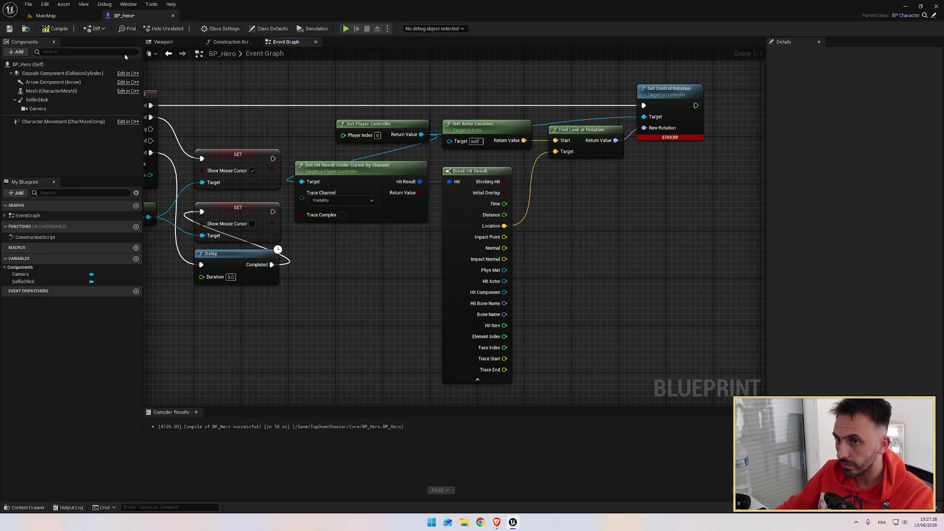
{"action": "left_click", "coordinate": [59, 30]}
Launch the game preview and walk the hero forward, right, down and left.
{"action": "left_click", "coordinate": [346, 28]}
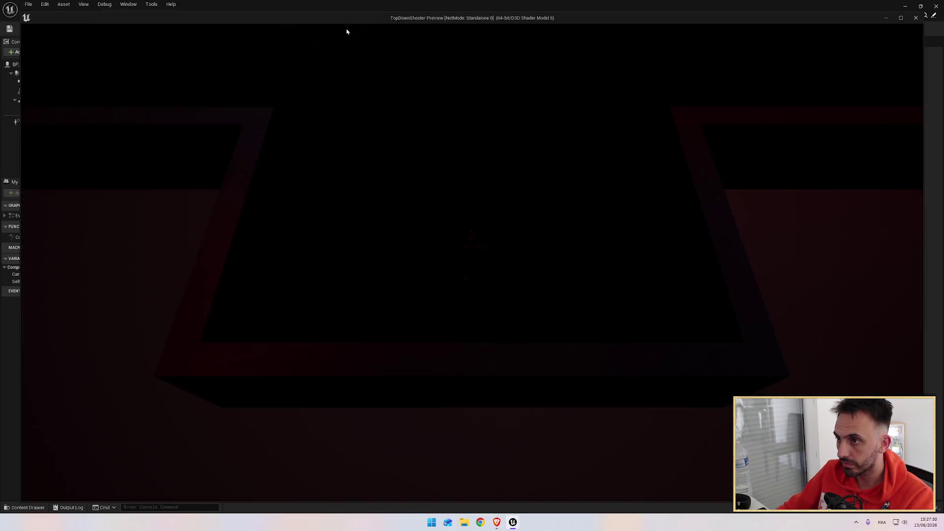
{"action": "key", "text": "w"}
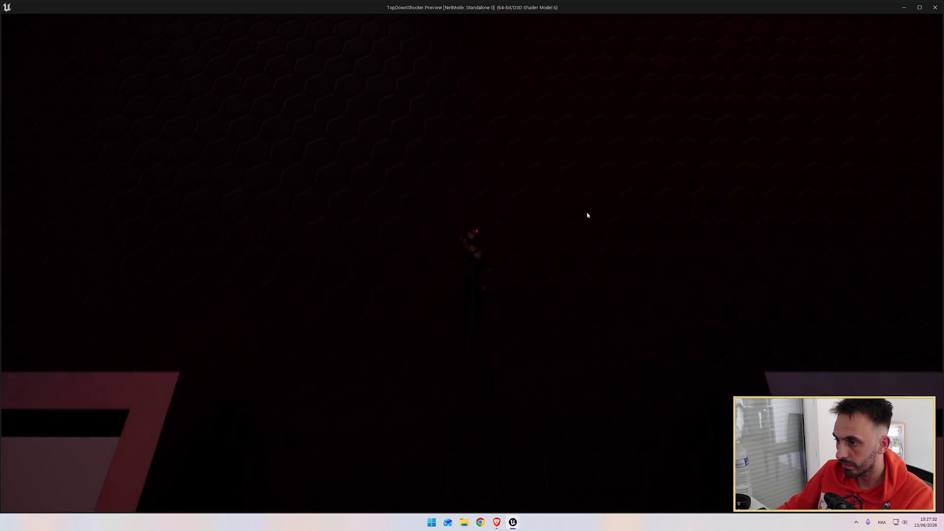
{"action": "key", "text": "d"}
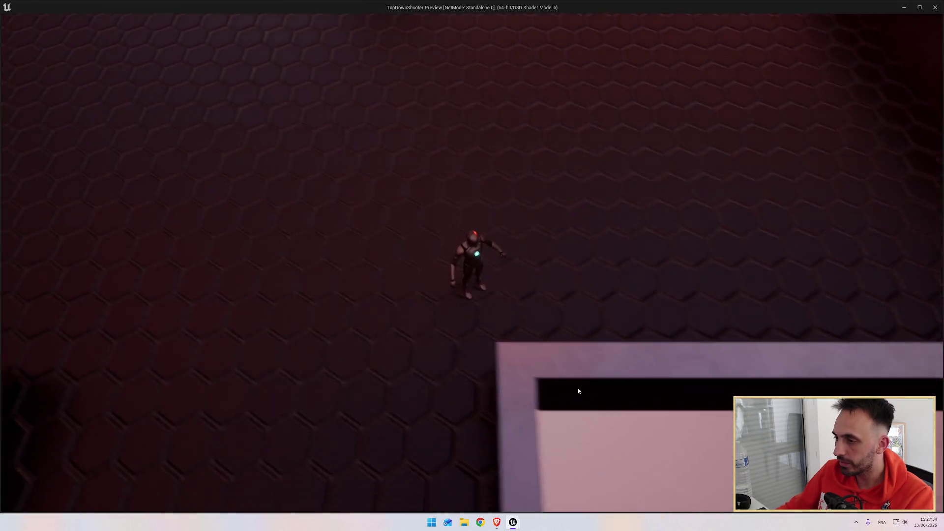
{"action": "key", "text": "s"}
{"action": "key", "text": "w"}
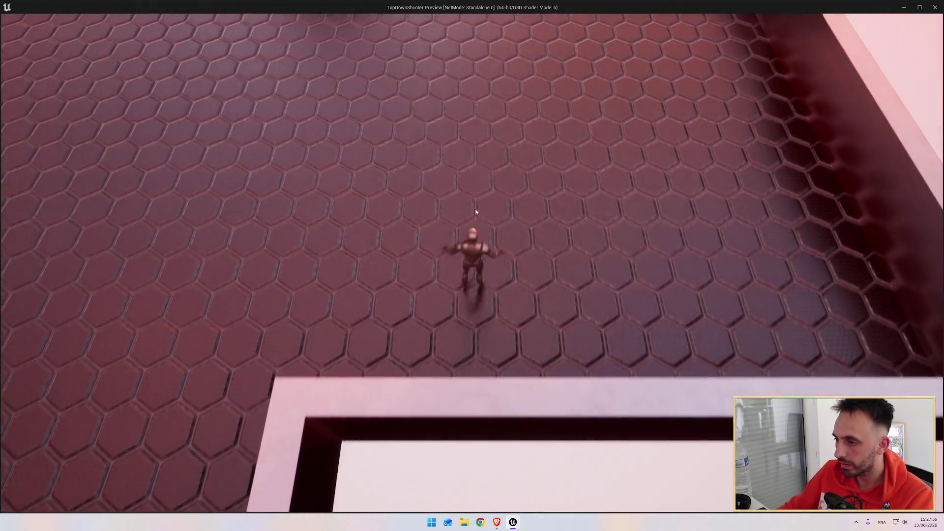
{"action": "key", "text": "a"}
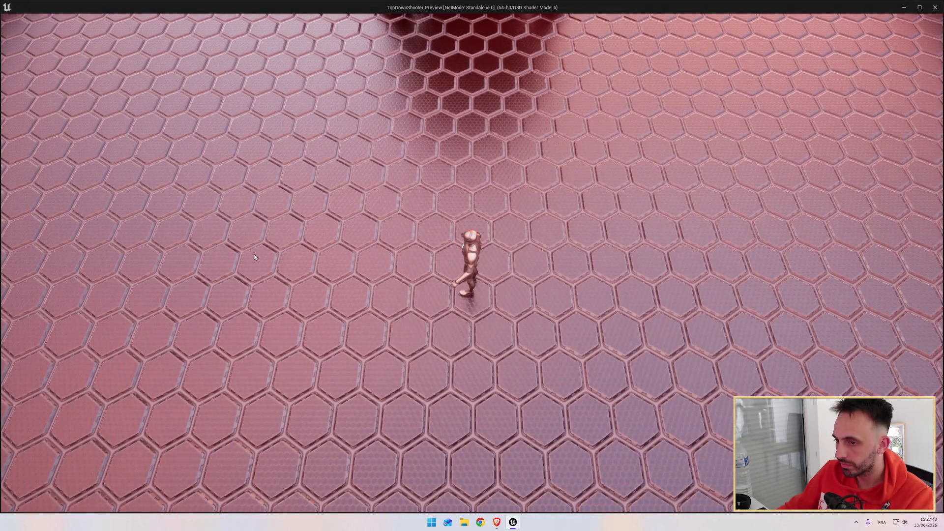
{"action": "key", "text": "w"}
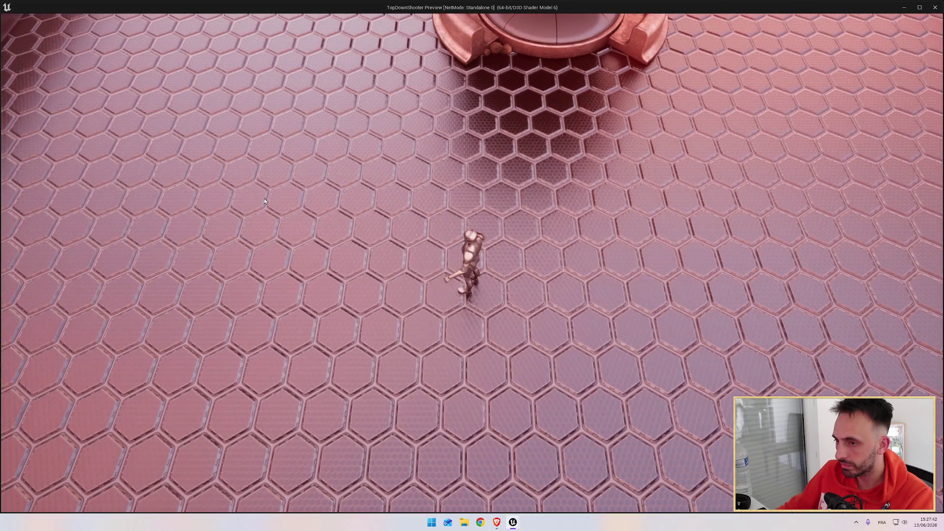
{"action": "key", "text": "w"}
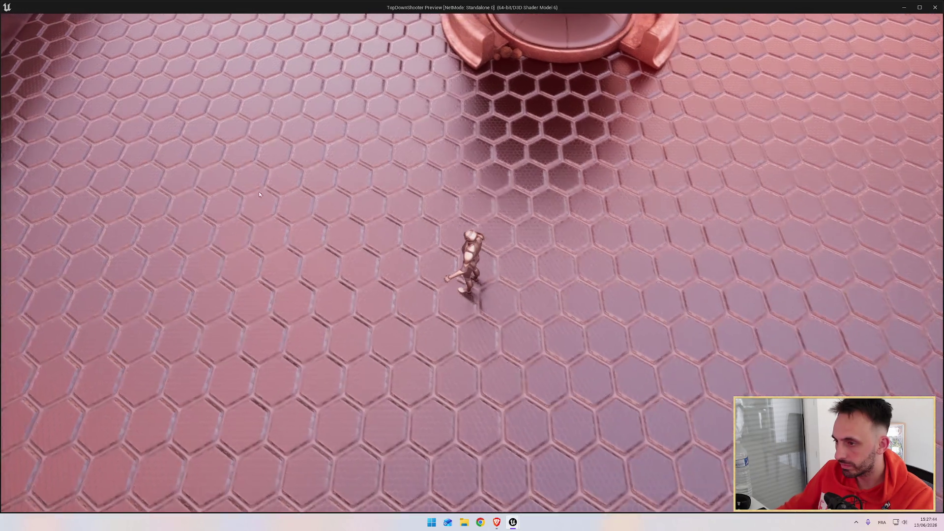
Keep walking the hero around the hexagon floor, then end play and pan to LookAround.
{"action": "key", "text": "w"}
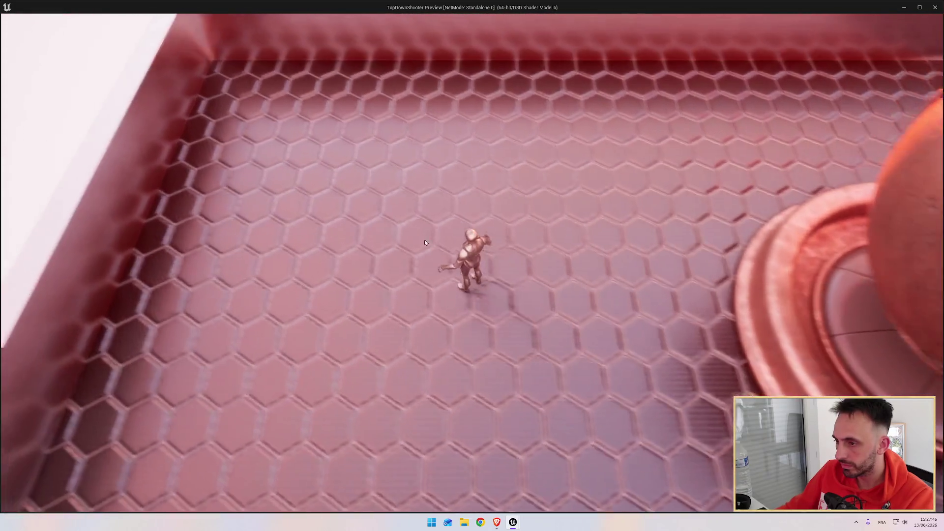
{"action": "key", "text": "s"}
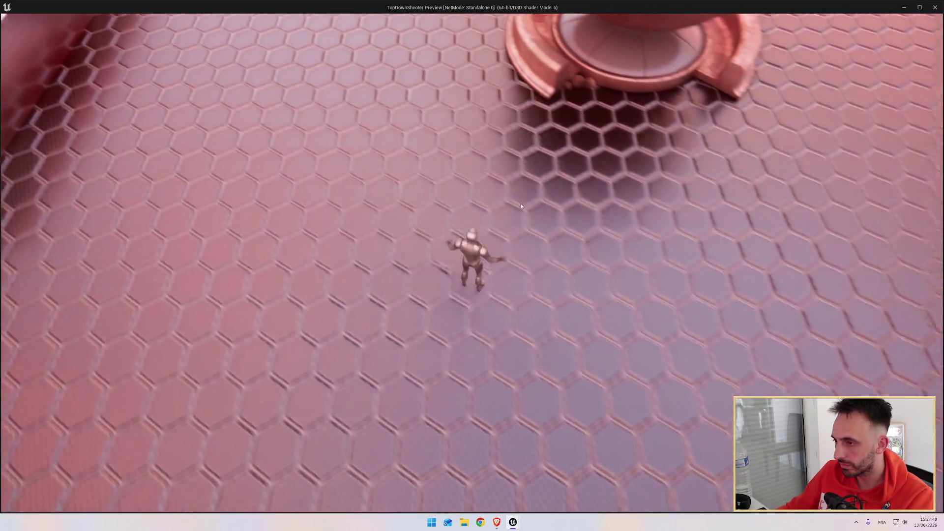
{"action": "key", "text": "d"}
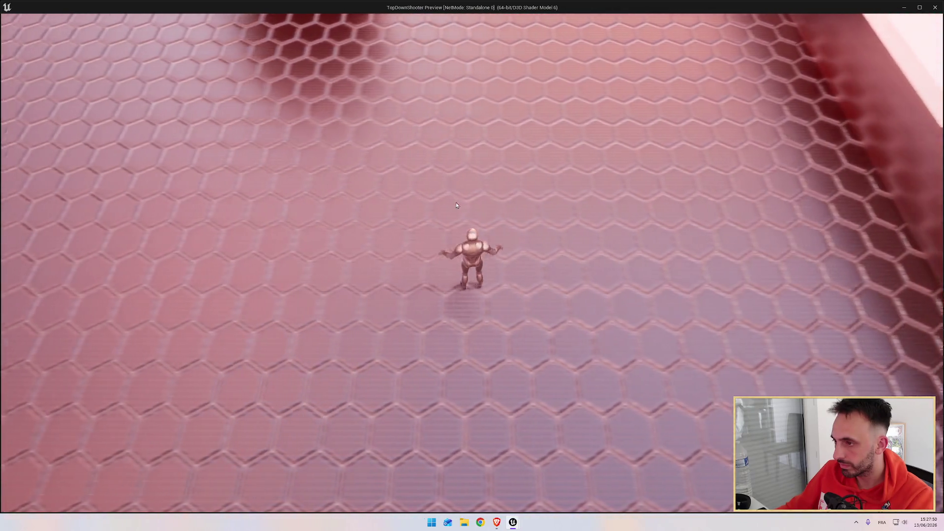
{"action": "key", "text": "a"}
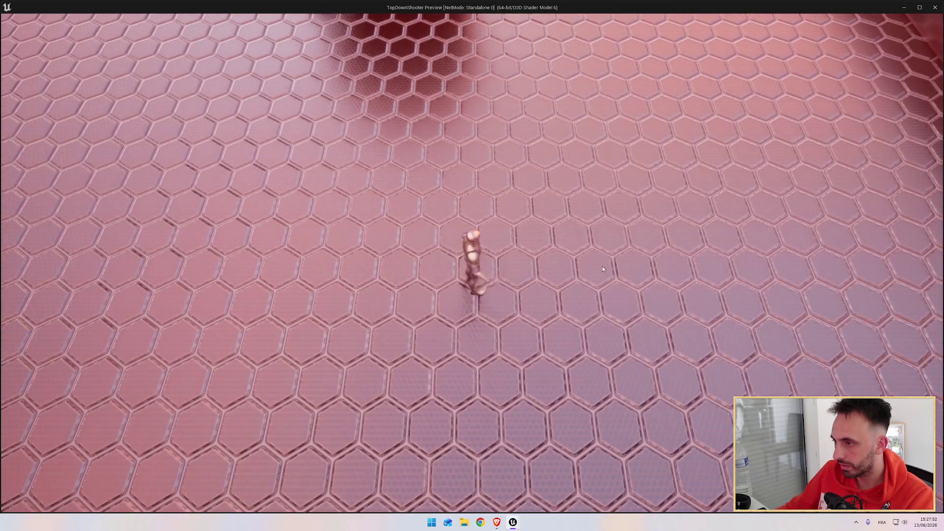
{"action": "key", "text": "a"}
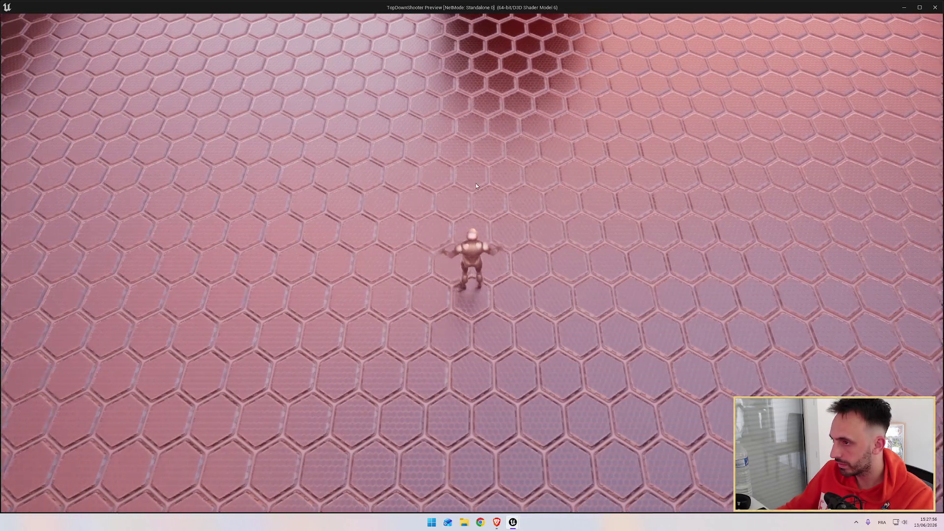
{"action": "key", "text": "d"}
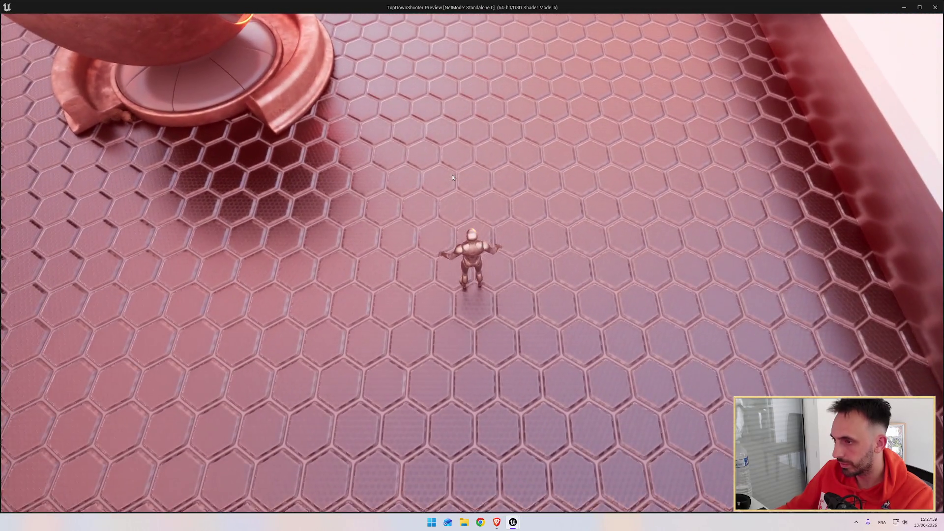
{"action": "key", "text": "Escape"}
{"action": "left_click_drag", "start_coordinate": [277, 250], "coordinate": [360, 245]}
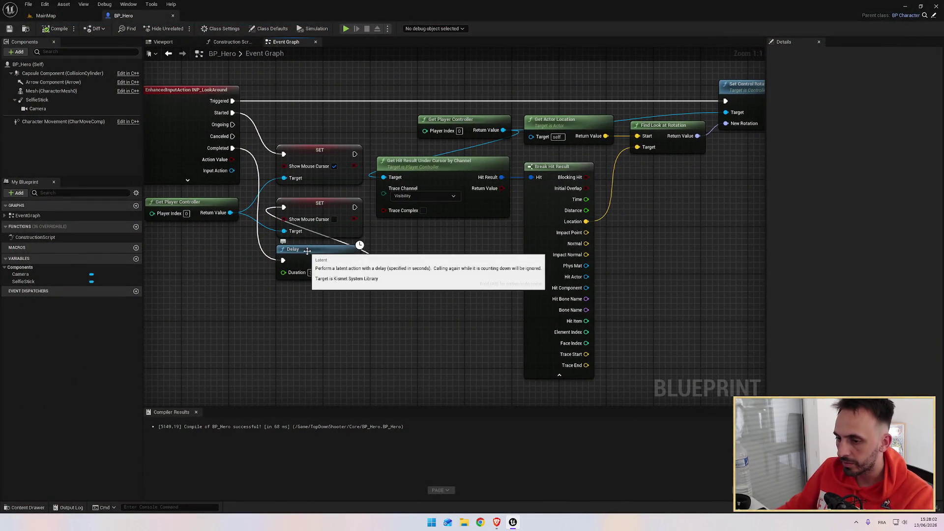
Delete the Delay node and wire Completed into the lower Show Mouse Cursor SET node.
{"action": "left_click", "coordinate": [358, 246]}
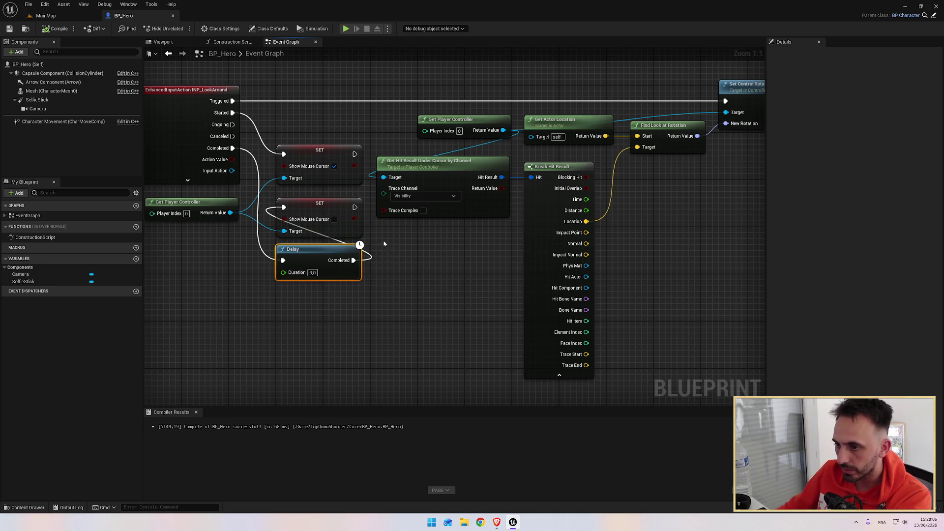
{"action": "key", "text": "Delete"}
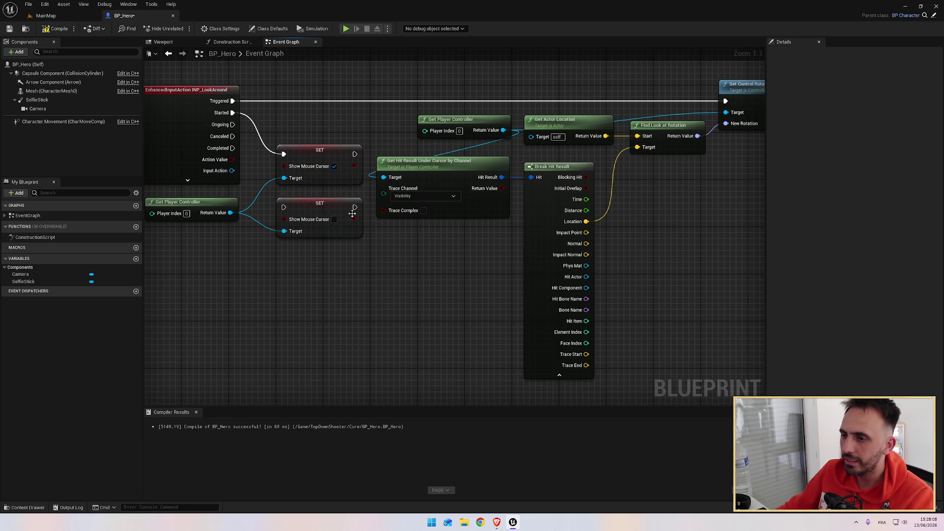
{"action": "left_click_drag", "start_coordinate": [265, 279], "coordinate": [311, 278]}
{"action": "mouse_move", "coordinate": [285, 158]}
{"action": "left_mouse_down"}
{"action": "mouse_move", "coordinate": [327, 190]}
{"action": "mouse_move", "coordinate": [334, 221]}
{"action": "left_mouse_up"}
Run a quick play test of the rewired graph, then stop it and switch toward the browser.
{"action": "left_click_drag", "start_coordinate": [458, 243], "coordinate": [441, 239]}
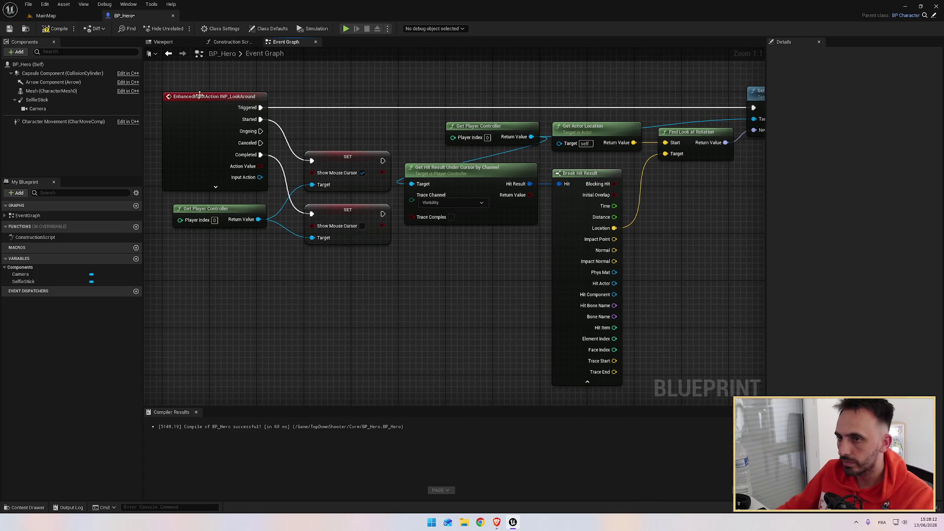
{"action": "left_click", "coordinate": [346, 29]}
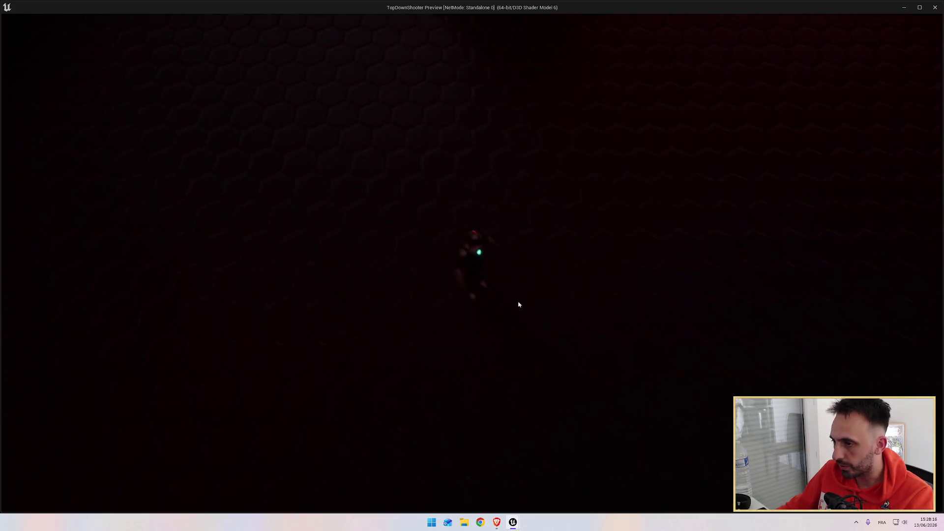
{"action": "key", "text": "Escape"}
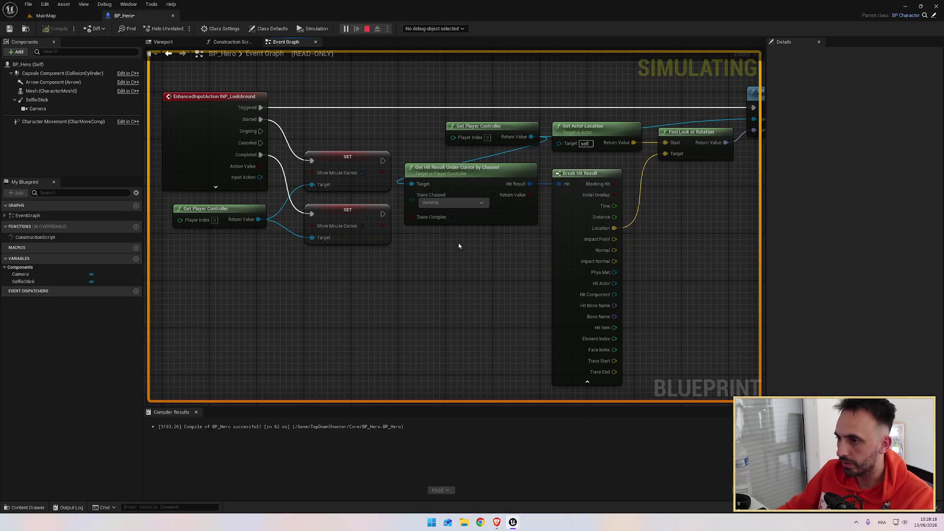
{"action": "key", "text": "alt+Tab"}
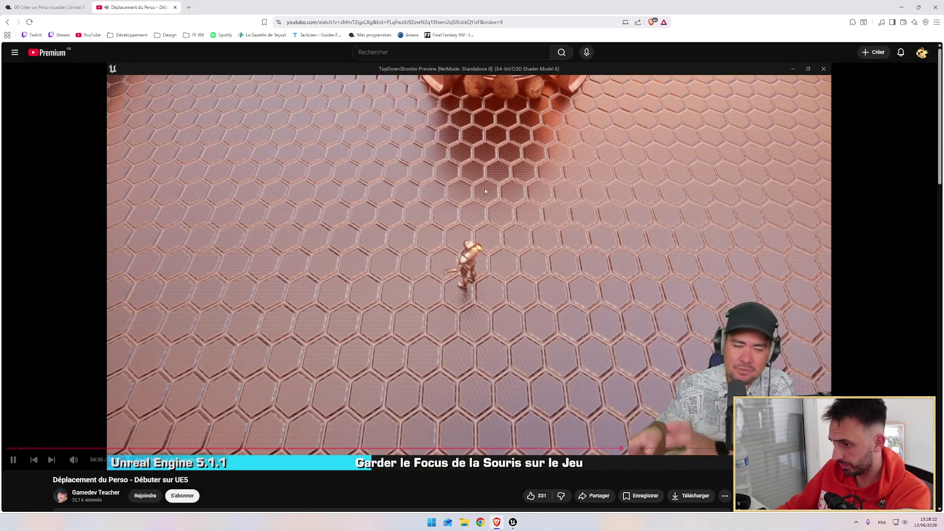
Rewind the tutorial to about 33:50, then relaunch the game preview in Unreal.
{"action": "key", "text": "Left"}
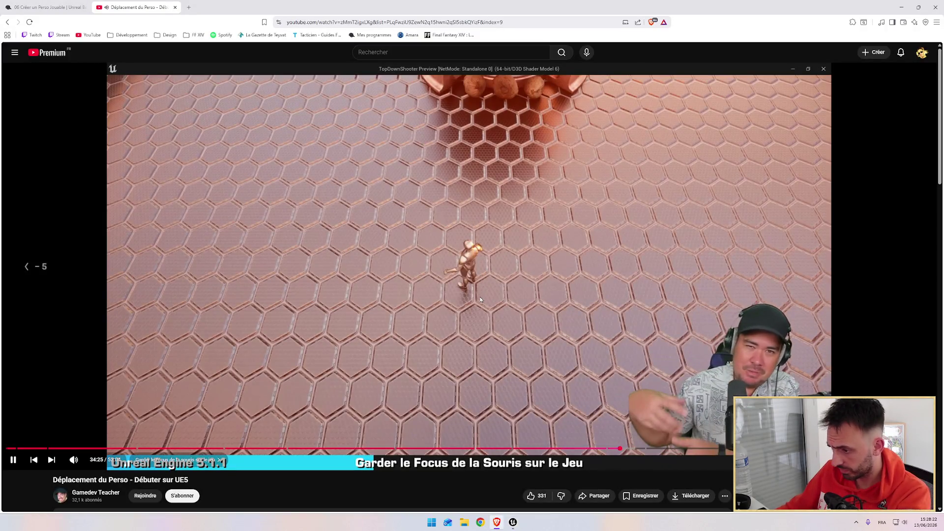
{"action": "key", "text": "Left"}
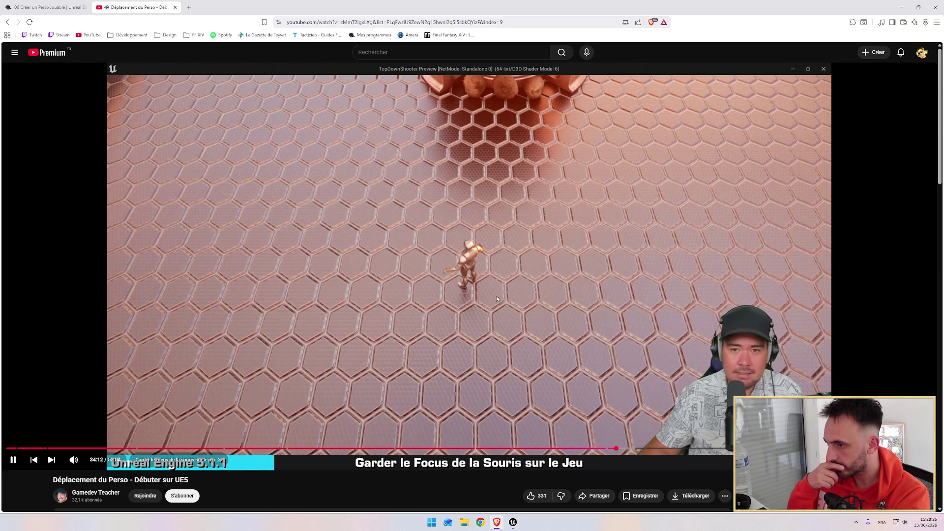
{"action": "key", "text": "Left"}
{"action": "key", "text": "Left"}
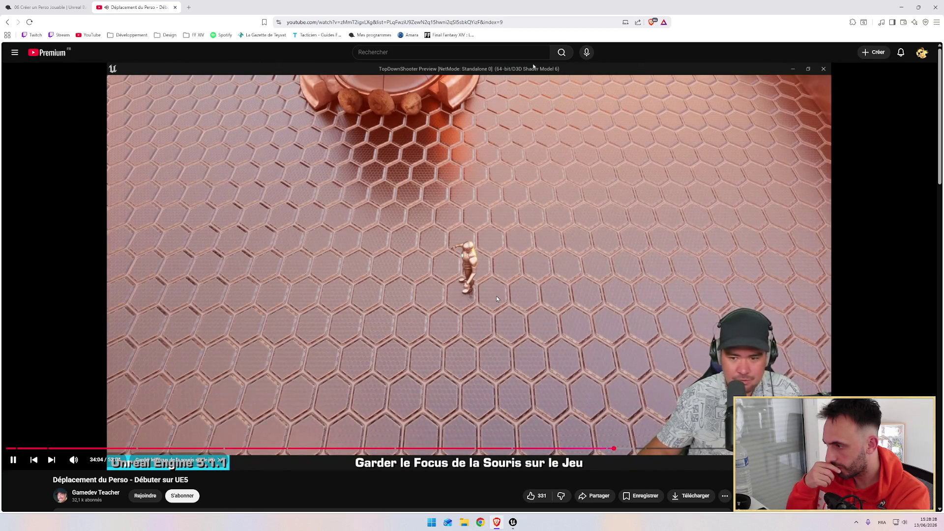
{"action": "key", "text": "Left"}
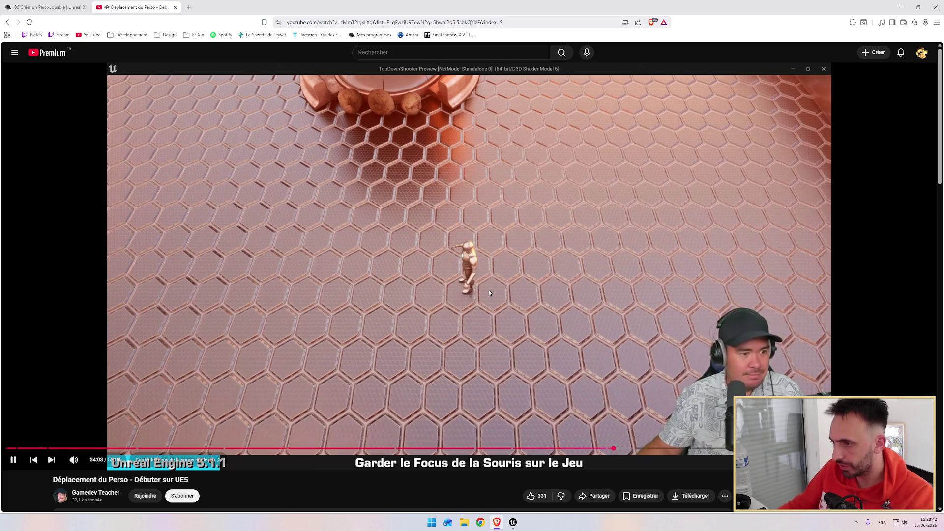
{"action": "left_click", "coordinate": [513, 522]}
{"action": "left_click", "coordinate": [346, 29]}
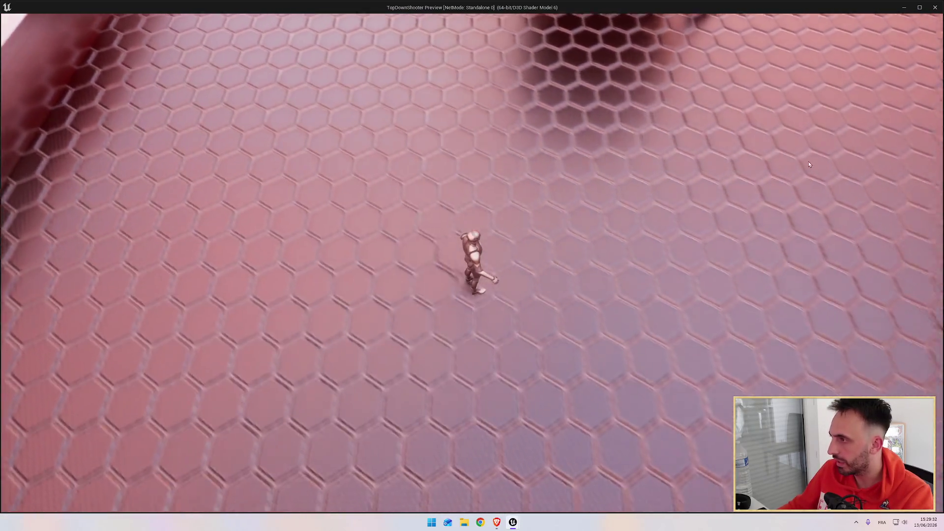
Stop the game preview with Esc and bring the YouTube tutorial to the front.
{"action": "key", "text": "alt+Tab"}
{"action": "key", "text": "alt+Tab"}
{"action": "key", "text": "Escape"}
{"action": "key", "text": "alt+Tab"}
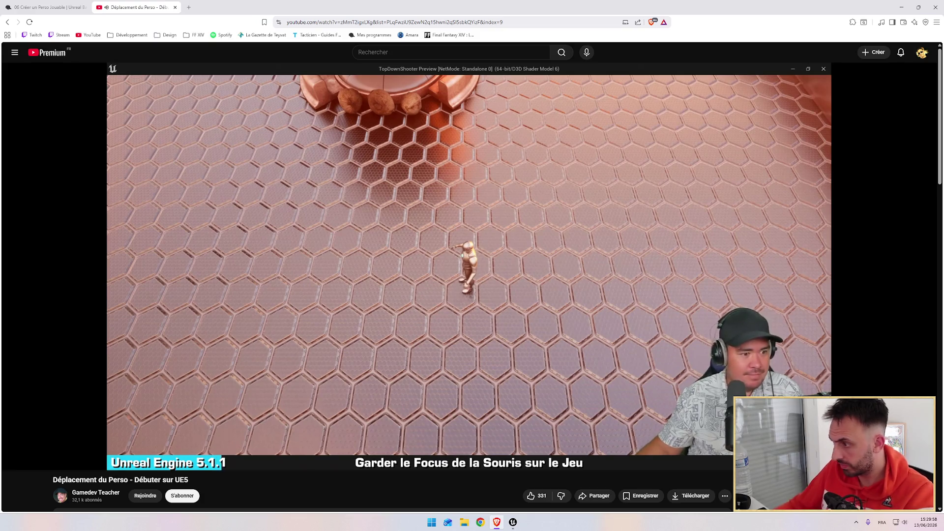
Watch the tutorial add Set Input Mode Game Only, pause at 35:36, and return to Unreal.
{"action": "key", "text": "alt+Tab"}
{"action": "key", "text": "alt+Tab"}
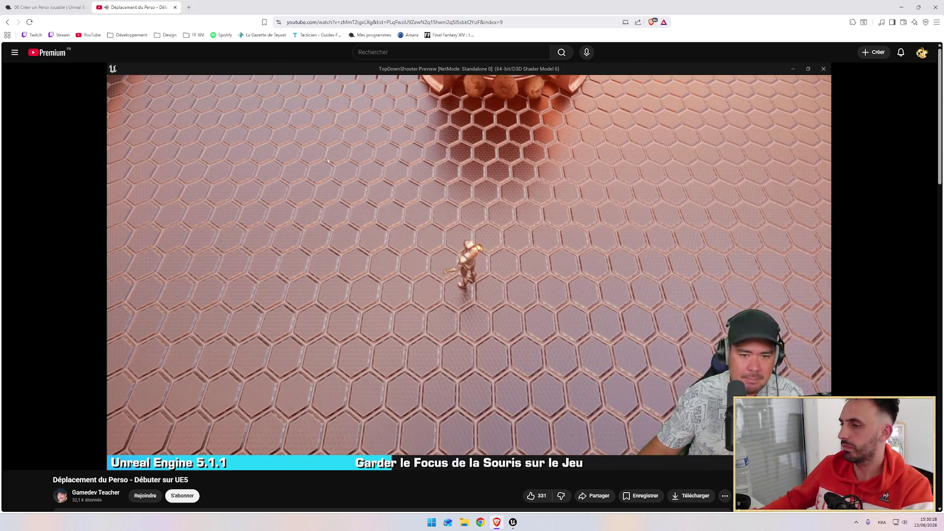
{"action": "mouse_move", "coordinate": [559, 281]}
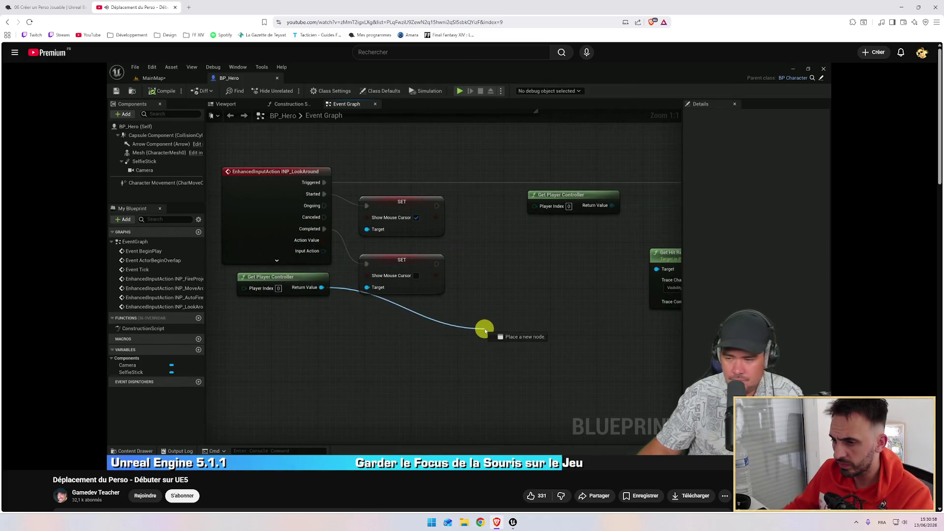
{"action": "mouse_move", "coordinate": [461, 291]}
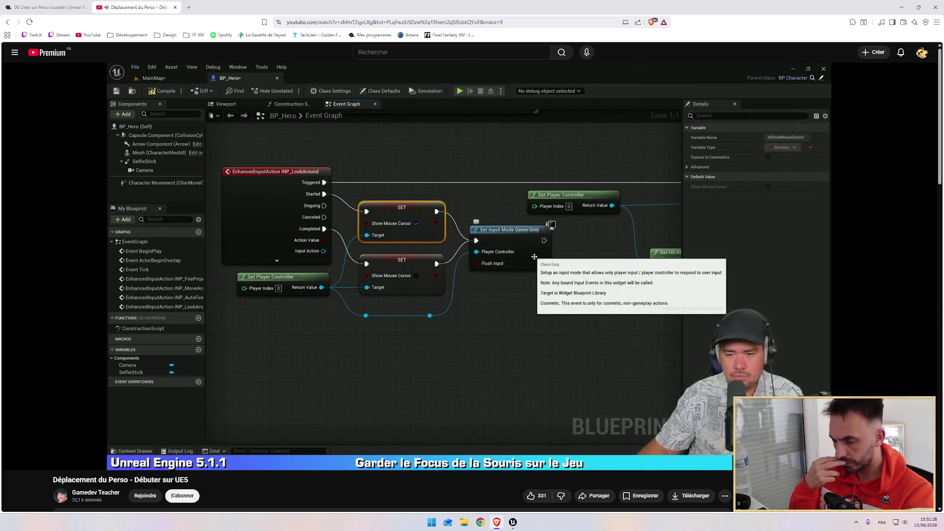
{"action": "mouse_move", "coordinate": [490, 278]}
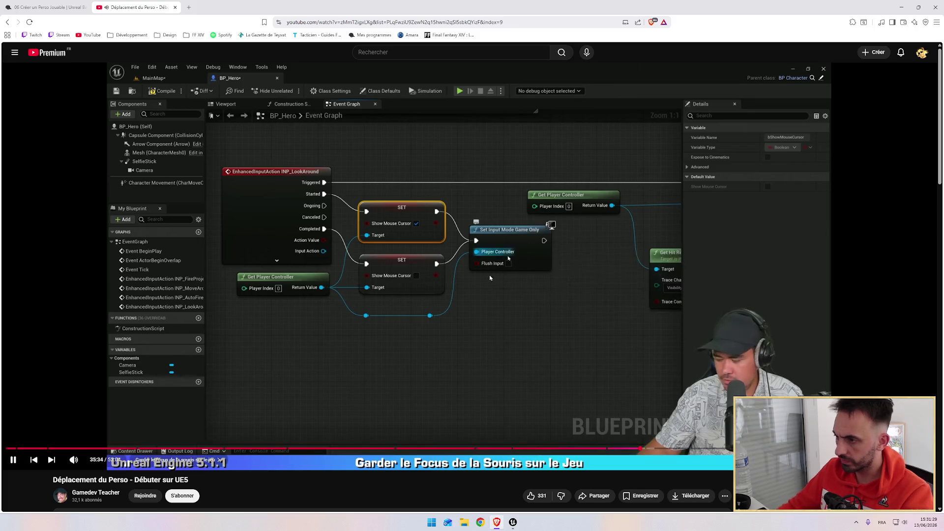
{"action": "left_click", "coordinate": [477, 314]}
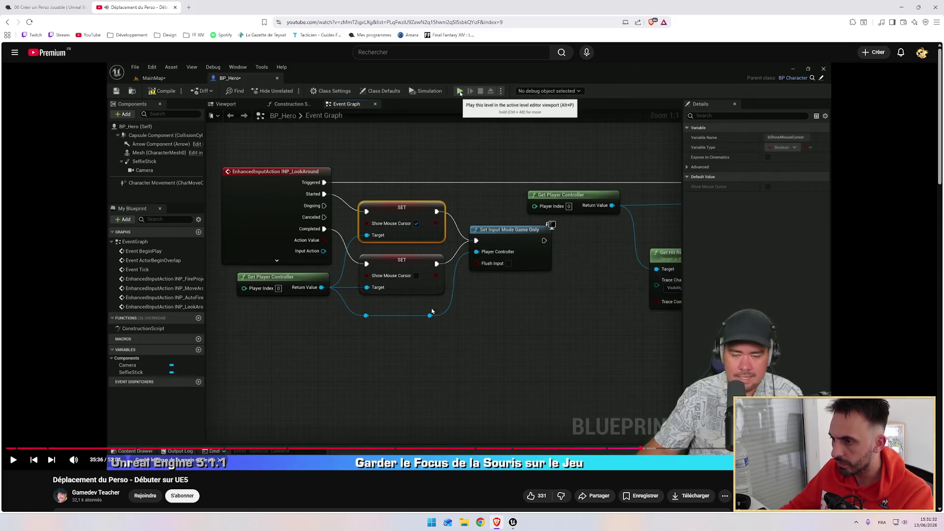
{"action": "key", "text": "alt+Tab"}
Add Set Input Mode Game Only from Get Player Controller's Return Value and push the trace nodes right.
{"action": "left_click_drag", "start_coordinate": [258, 219], "coordinate": [302, 285]}
{"action": "type", "text": "set input mo"}
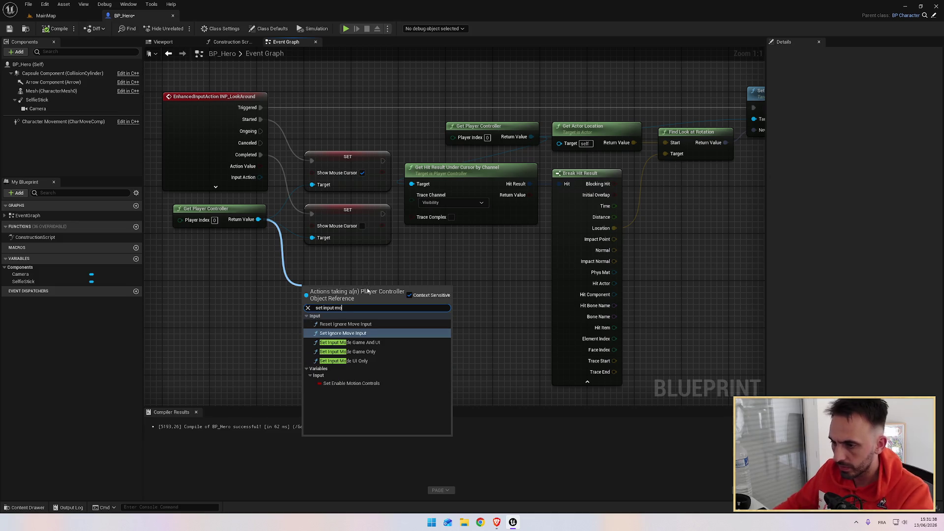
{"action": "left_click", "coordinate": [363, 352]}
{"action": "mouse_move", "coordinate": [456, 270]}
{"action": "left_mouse_down"}
{"action": "mouse_move", "coordinate": [326, 232]}
{"action": "mouse_move", "coordinate": [501, 241]}
{"action": "left_mouse_up"}
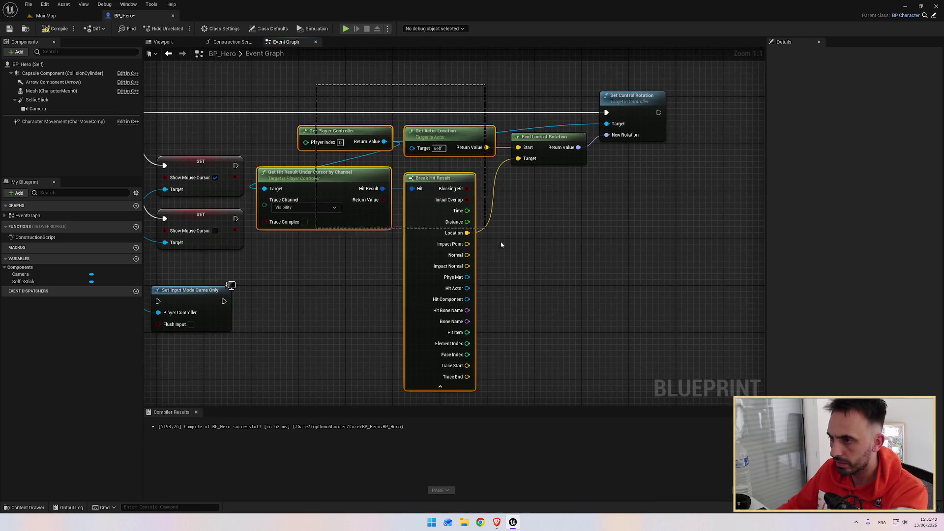
{"action": "mouse_move", "coordinate": [536, 325]}
{"action": "left_mouse_down"}
{"action": "mouse_move", "coordinate": [649, 328]}
{"action": "mouse_move", "coordinate": [424, 327]}
{"action": "mouse_move", "coordinate": [393, 317]}
{"action": "left_mouse_up"}
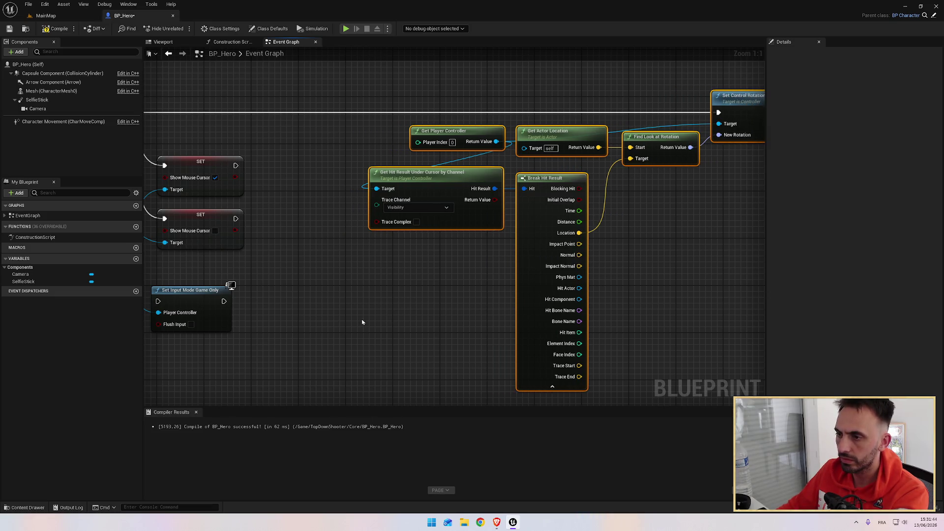
Place Set Input Mode Game Only beside the SET nodes and reroute its Player Controller wire below them.
{"action": "mouse_move", "coordinate": [338, 277]}
{"action": "left_mouse_down"}
{"action": "mouse_move", "coordinate": [449, 229]}
{"action": "mouse_move", "coordinate": [448, 170]}
{"action": "left_mouse_up"}
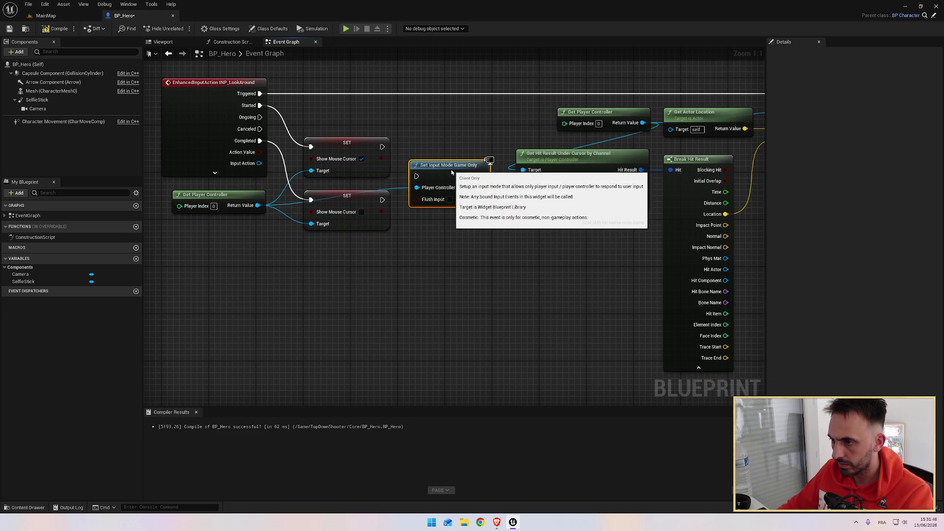
{"action": "double_click", "coordinate": [394, 183]}
{"action": "left_click_drag", "start_coordinate": [393, 185], "coordinate": [323, 268]}
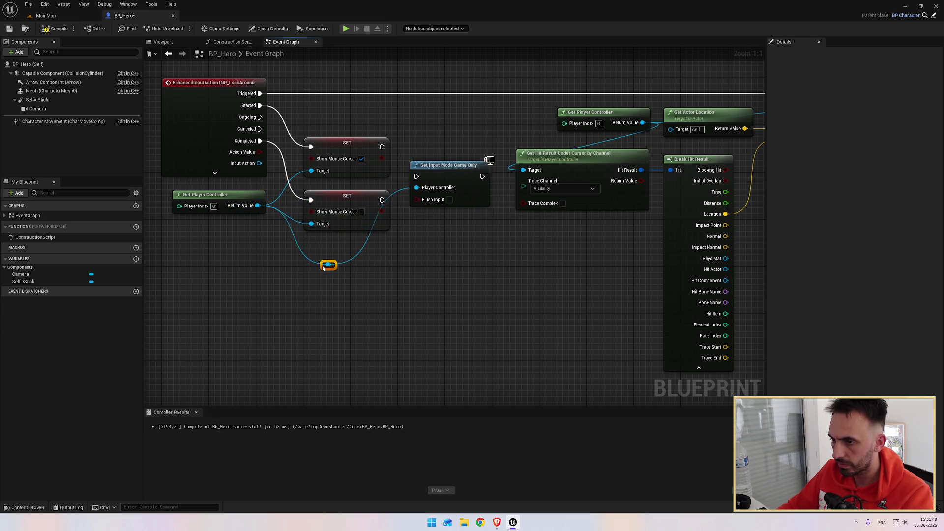
{"action": "mouse_move", "coordinate": [396, 191]}
{"action": "left_mouse_down"}
{"action": "mouse_move", "coordinate": [383, 263]}
{"action": "mouse_move", "coordinate": [377, 256]}
{"action": "left_mouse_up"}
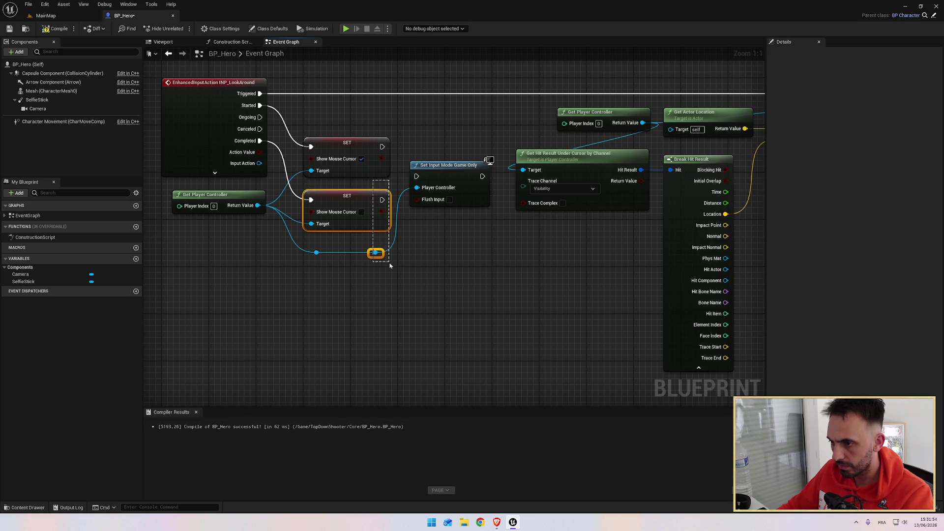
{"action": "left_click", "coordinate": [317, 252]}
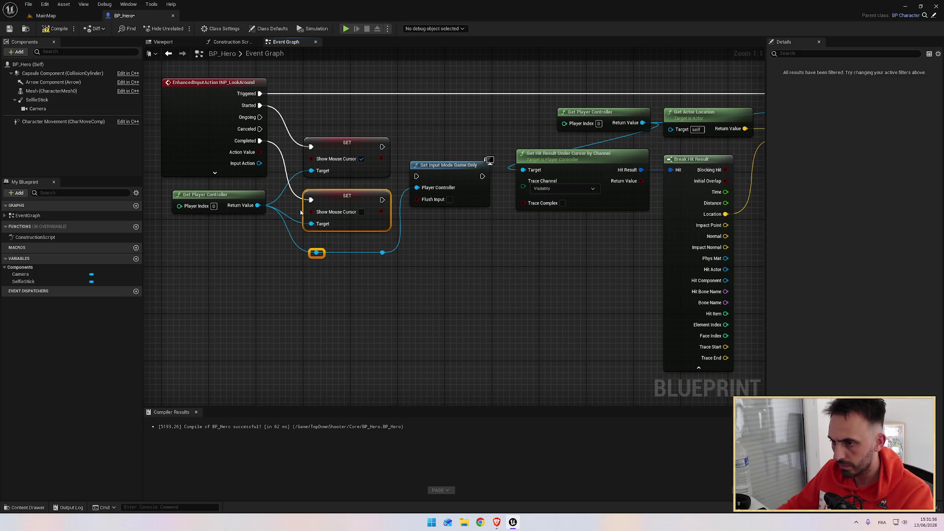
{"action": "left_click", "coordinate": [414, 277]}
Connect the upper SET node's execution output into Set Input Mode Game Only and check against the tutorial.
{"action": "left_click_drag", "start_coordinate": [384, 199], "coordinate": [417, 176]}
{"action": "left_click_drag", "start_coordinate": [382, 147], "coordinate": [383, 150]}
{"action": "left_click_drag", "start_coordinate": [417, 177], "coordinate": [416, 176]}
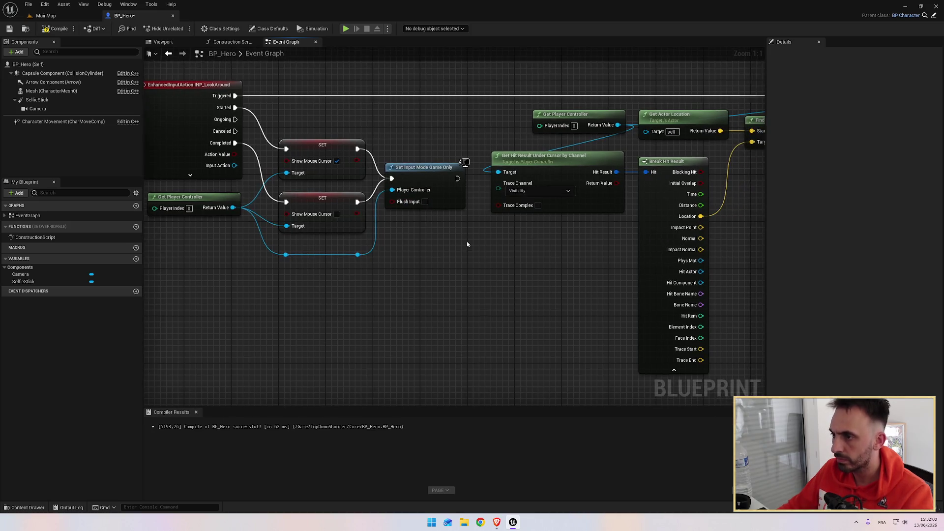
{"action": "key", "text": "alt+Tab"}
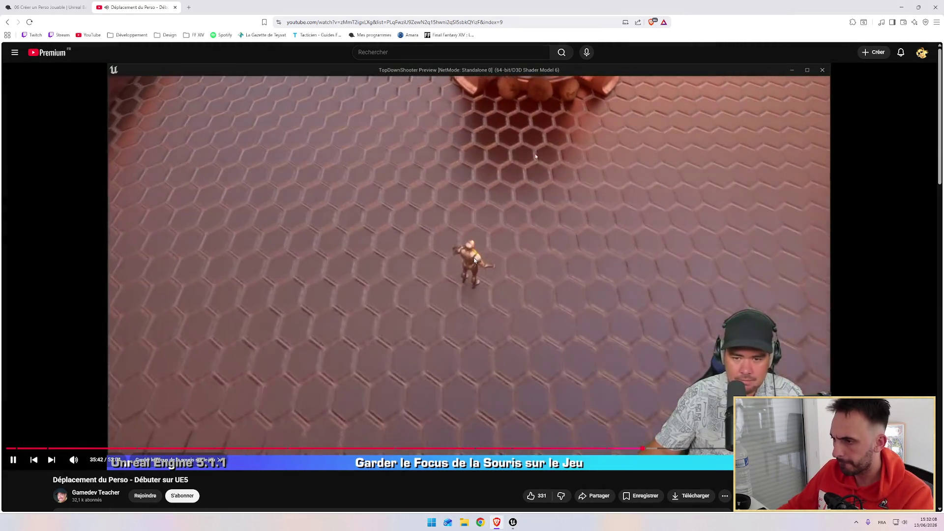
{"action": "key", "text": "alt+Tab"}
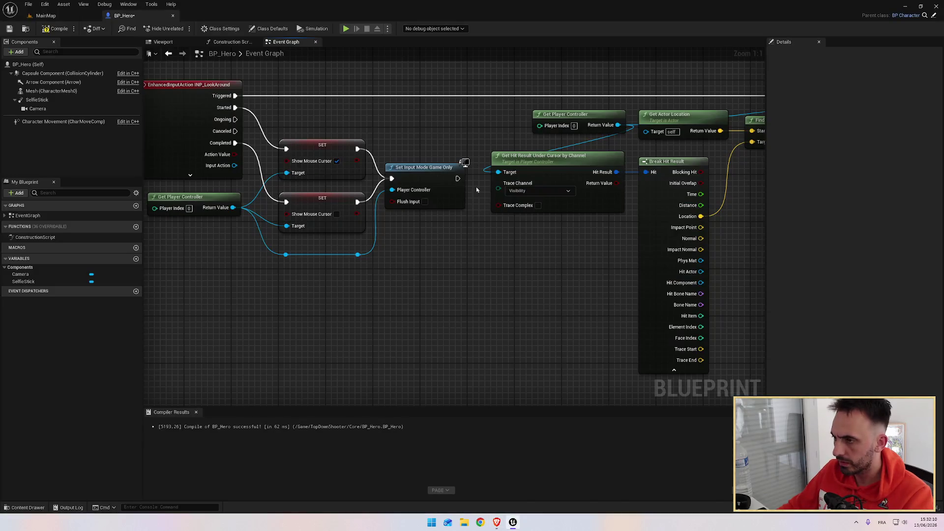
Compile BP_Hero, walk the hero around with W, D and A, stop with Esc, return to the tutorial.
{"action": "left_click", "coordinate": [56, 29]}
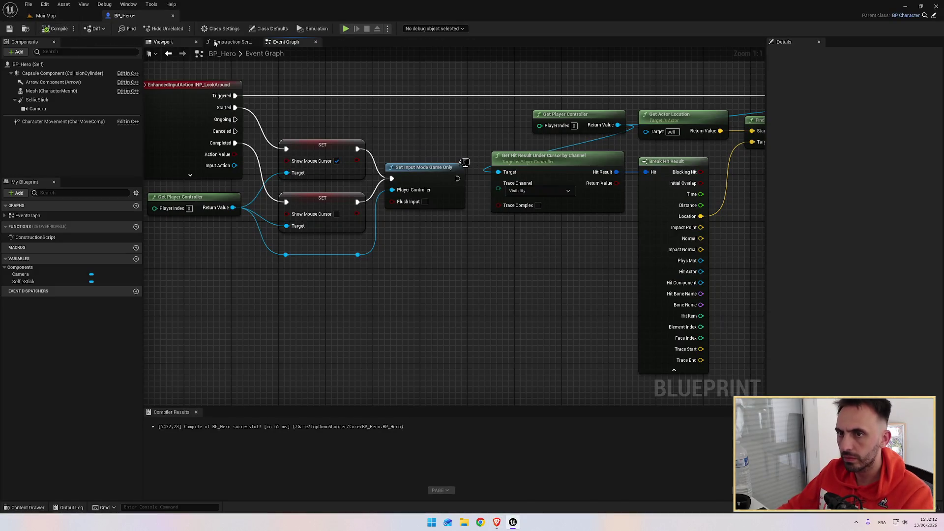
{"action": "left_click", "coordinate": [345, 29]}
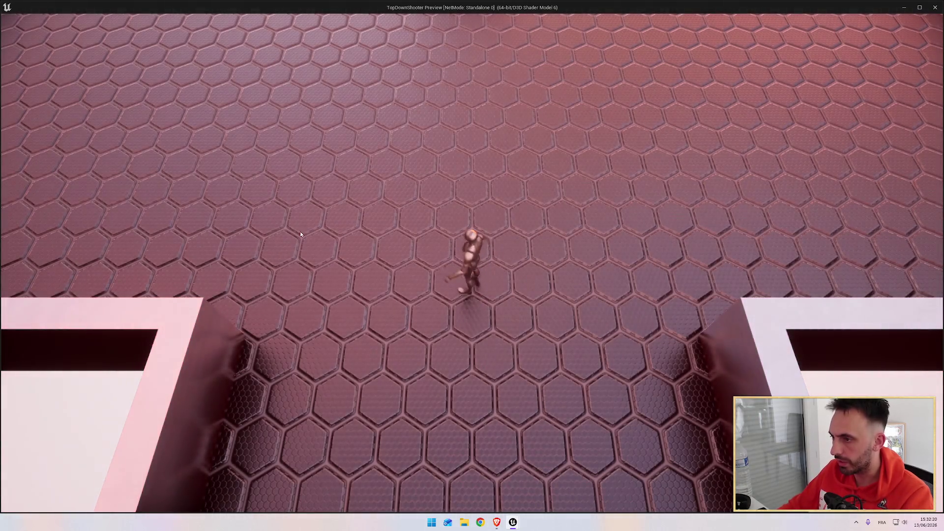
{"action": "key", "text": "w"}
{"action": "key", "text": "w"}
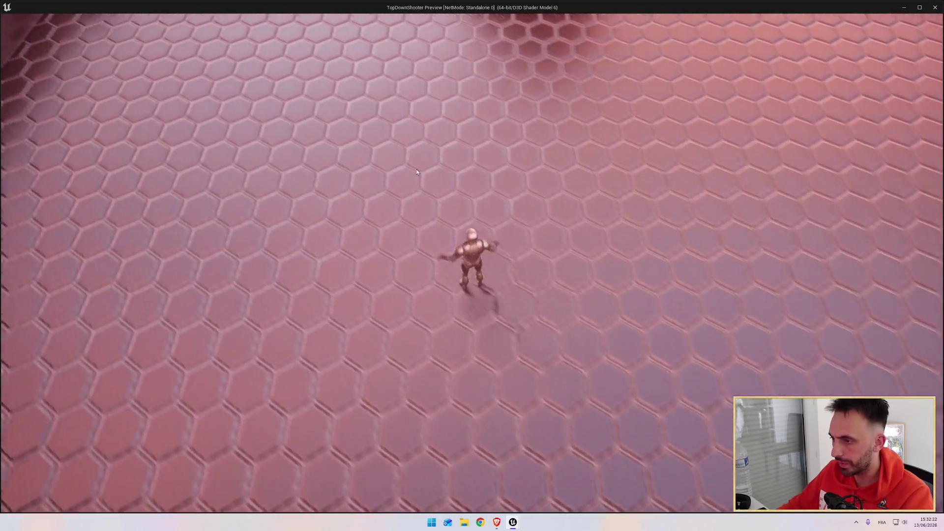
{"action": "key", "text": "d"}
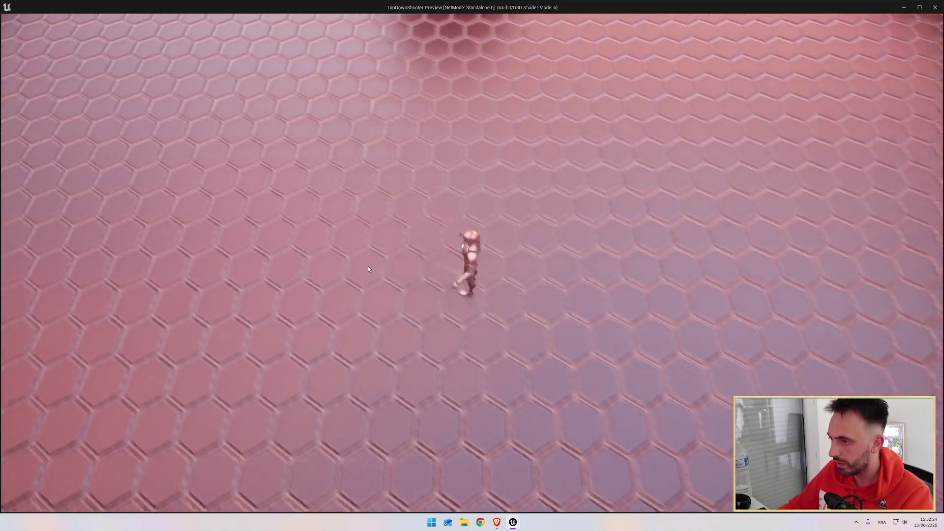
{"action": "key", "text": "a"}
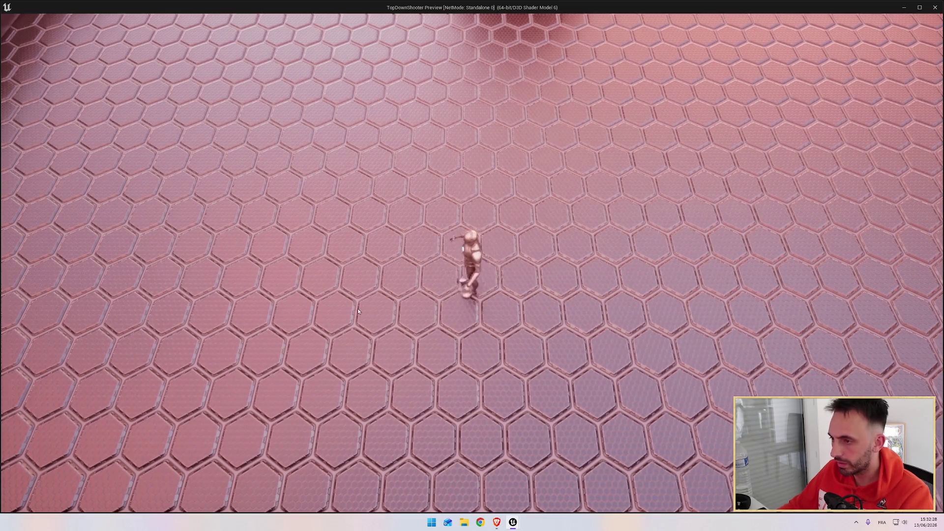
{"action": "key", "text": "Escape"}
{"action": "key", "text": "alt+Tab"}
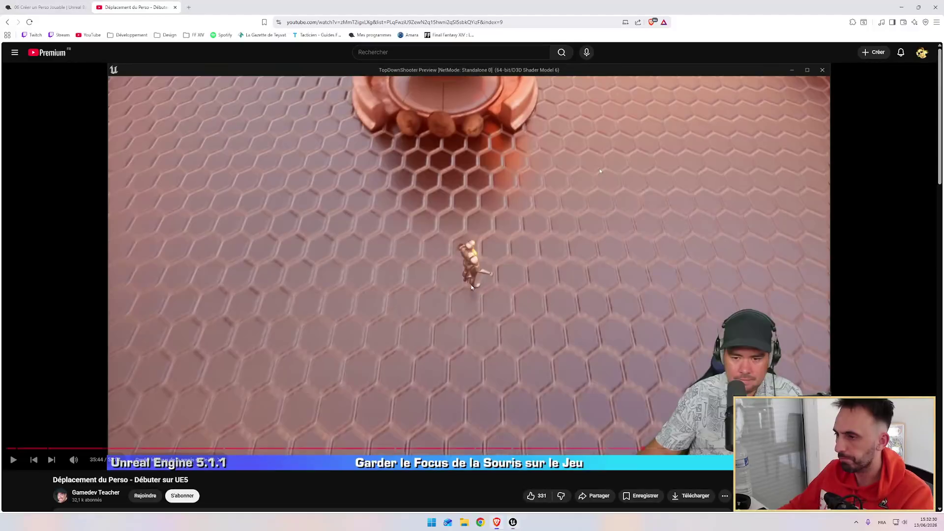
Resume the tutorial video until it reaches 'Présentation de la Logique Avancée d'Orientation'.
{"action": "left_click", "coordinate": [641, 330]}
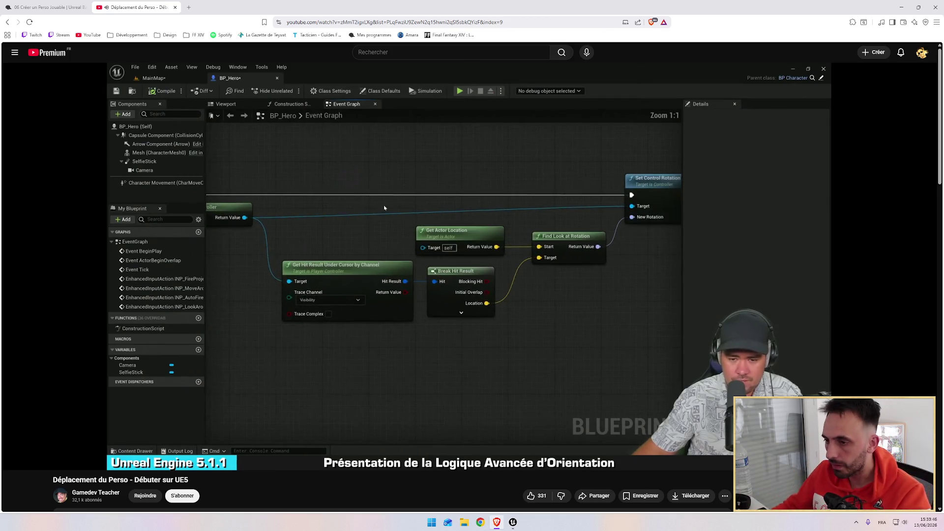
{"action": "mouse_move", "coordinate": [520, 296]}
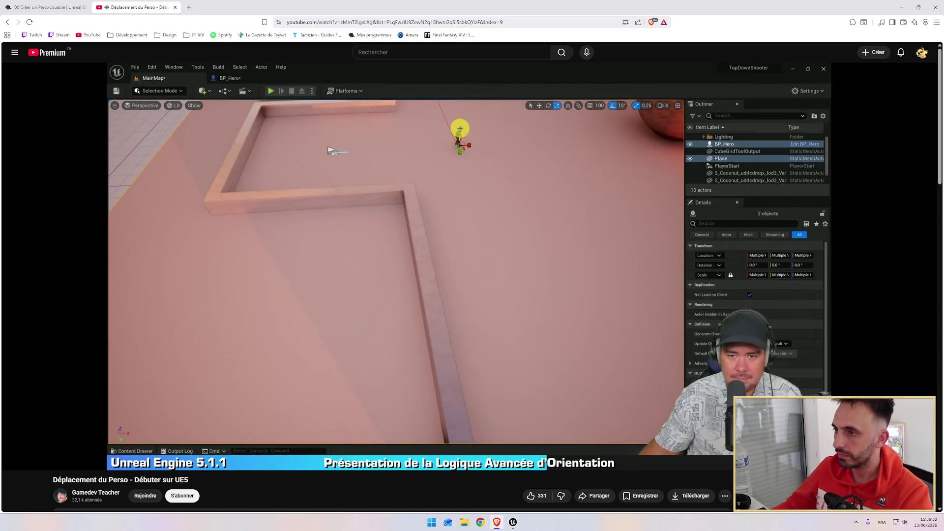
{"action": "mouse_move", "coordinate": [577, 329]}
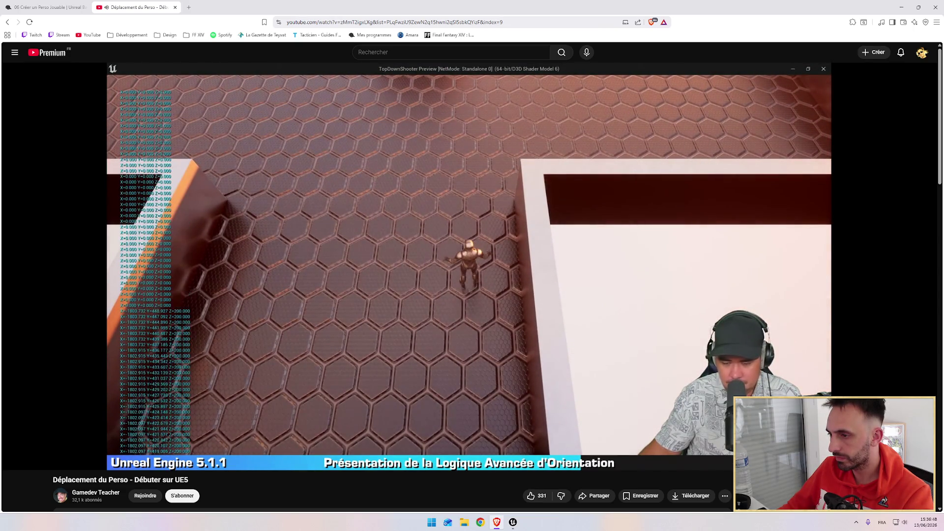
Watch the orientation logic section, then bring the BP_Hero Event Graph forward and zoom out.
{"action": "mouse_move", "coordinate": [453, 394]}
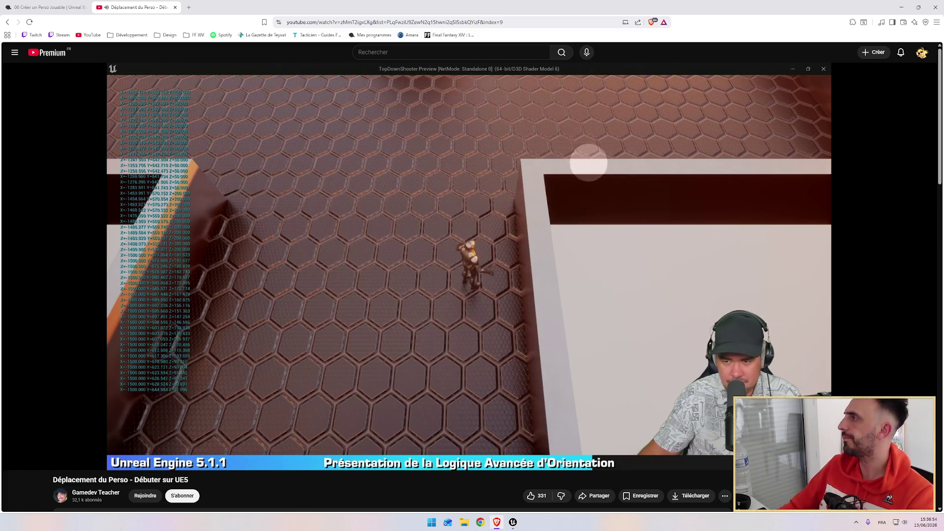
{"action": "mouse_move", "coordinate": [595, 207]}
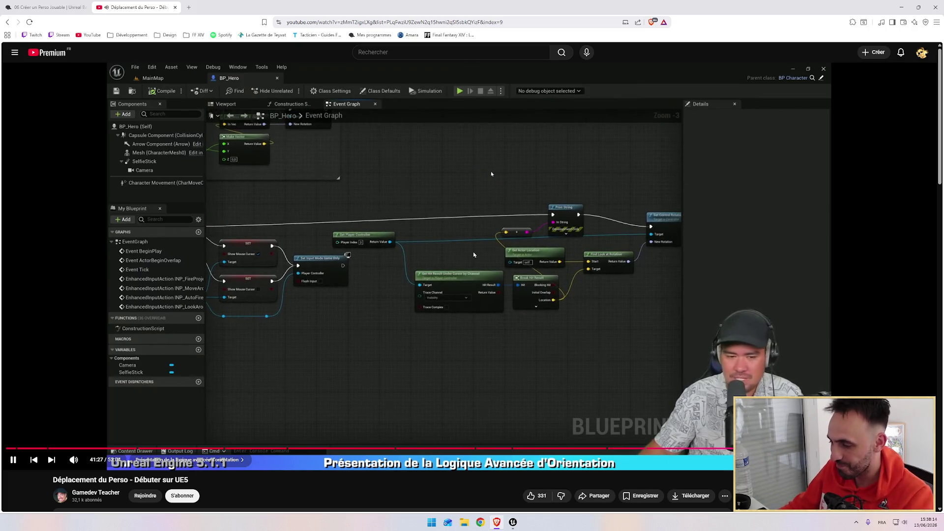
{"action": "key", "text": "alt+Tab"}
{"action": "scroll", "coordinate": [487, 274], "scroll_direction": "down", "scroll_amount": 3}
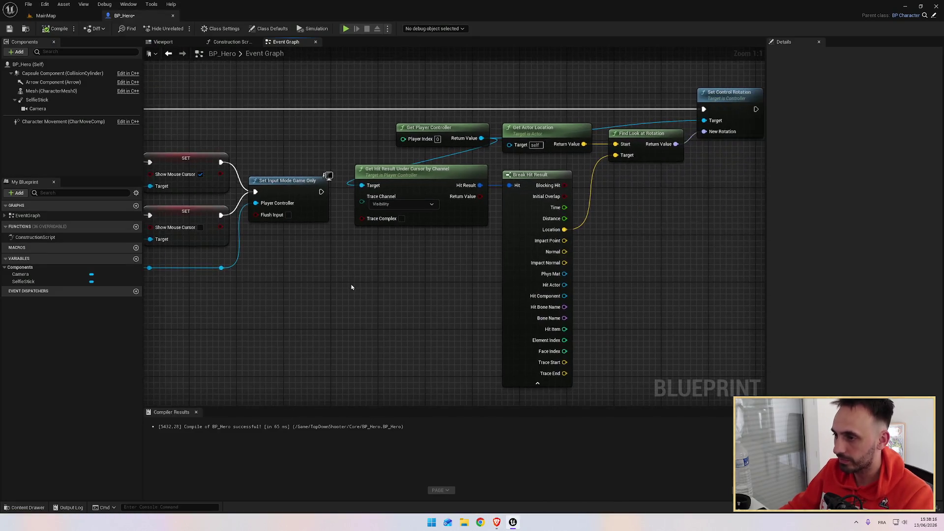
Return to the YouTube tutorial showing Find Look at Rotation feeding Set Control Rotation.
{"action": "key", "text": "alt+Tab"}
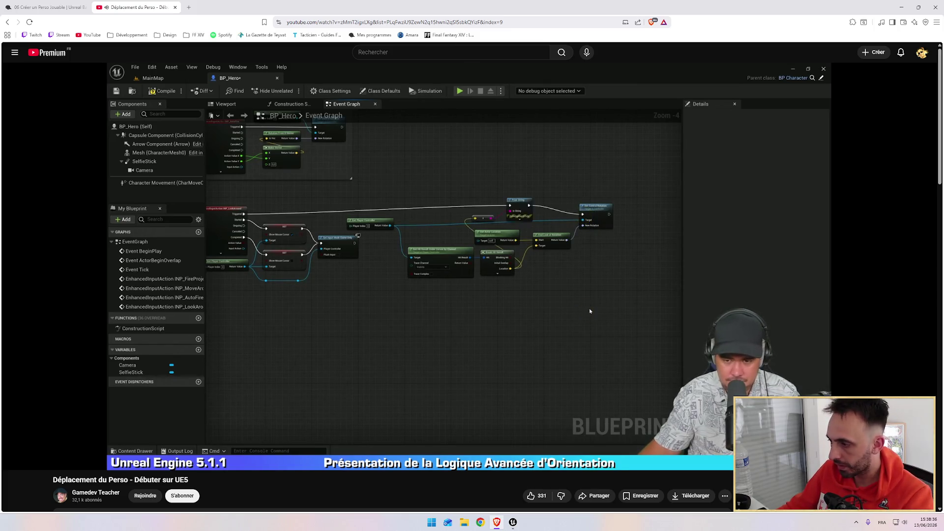
Pause the tutorial on its Get Hit Result and Find Look at Rotation graph and compare with BP_Hero.
{"action": "mouse_move", "coordinate": [362, 330]}
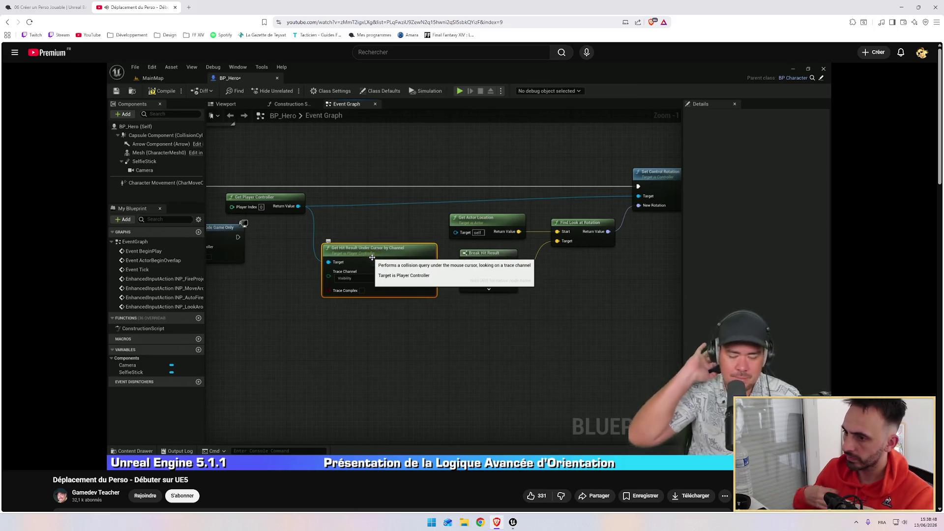
{"action": "left_click", "coordinate": [456, 348]}
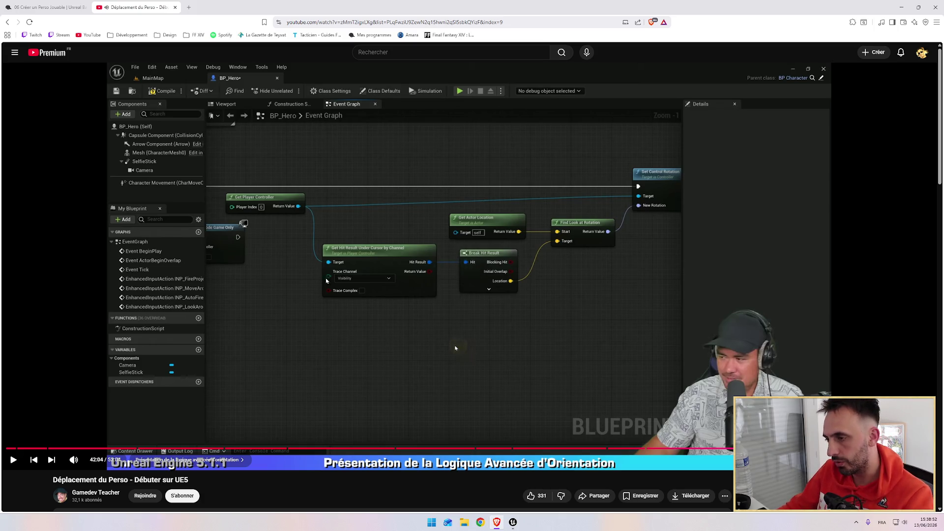
{"action": "key", "text": "alt+Tab"}
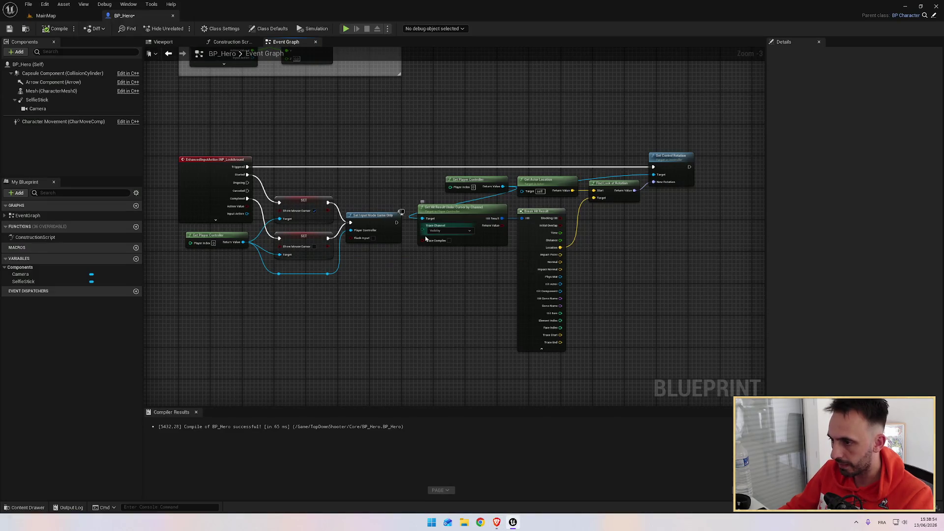
{"action": "key", "text": "alt+Tab"}
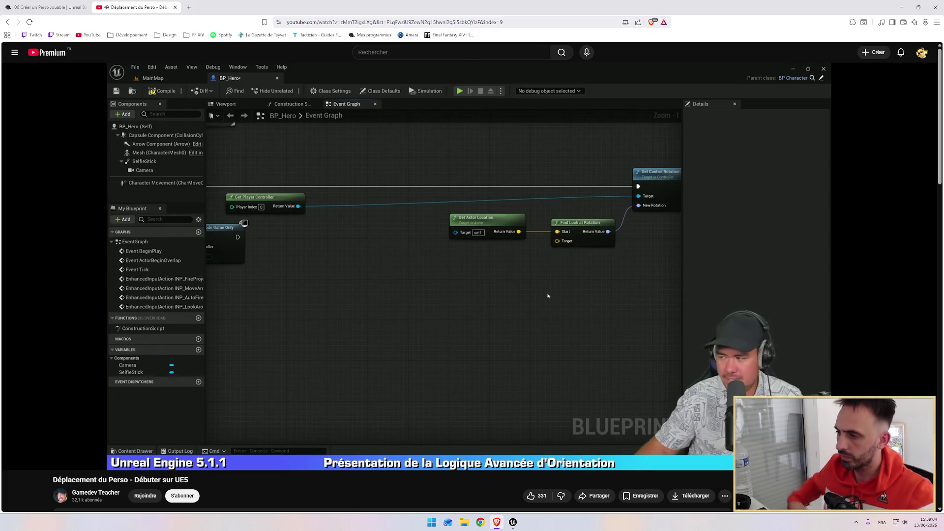
Delete the Get Hit Result Under Cursor by Channel and Break Hit Result nodes from BP_Hero.
{"action": "left_click", "coordinate": [548, 278]}
{"action": "key", "text": "alt+Tab"}
{"action": "key", "text": "alt+Tab"}
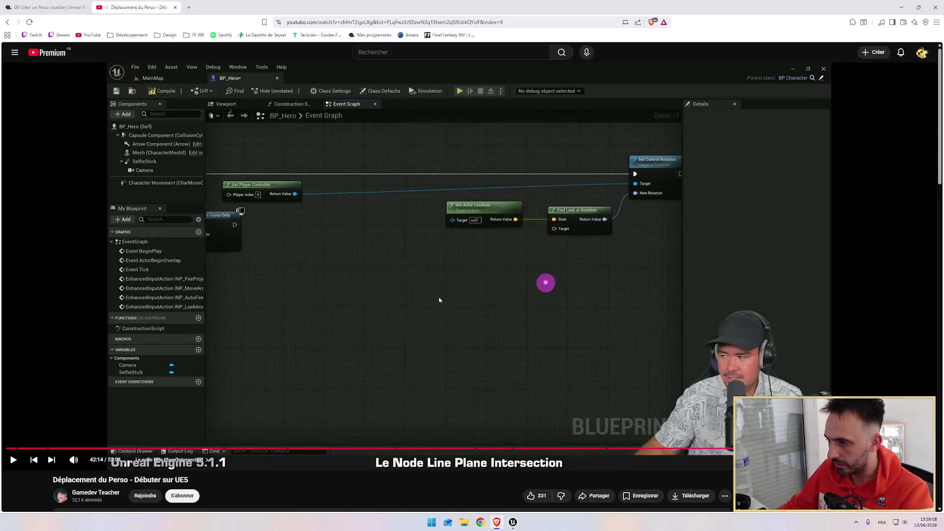
{"action": "key", "text": "alt+Tab"}
{"action": "left_click_drag", "start_coordinate": [416, 199], "coordinate": [570, 305]}
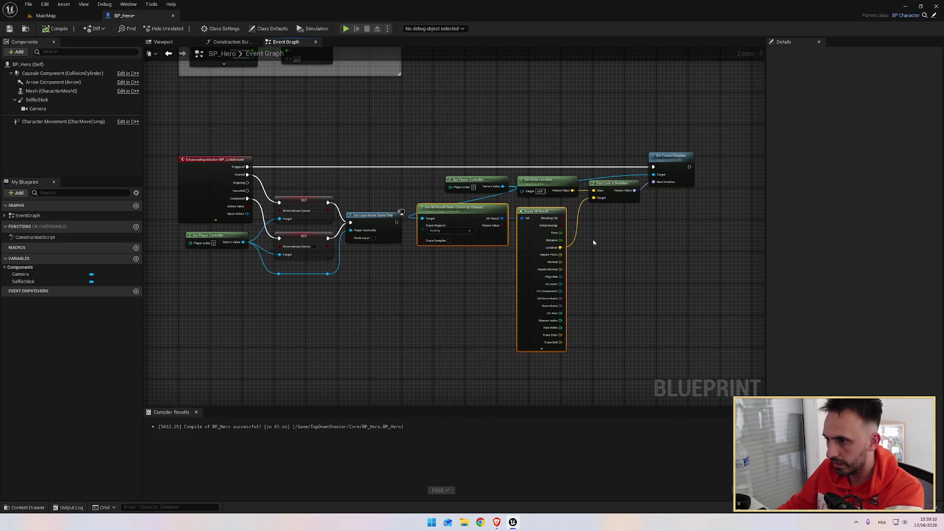
{"action": "key", "text": "Delete"}
Shift Get Actor Location, Find Look at Rotation and Set Control Rotation further right, then pause the tutorial.
{"action": "key", "text": "alt+Tab"}
{"action": "key", "text": "alt+Tab"}
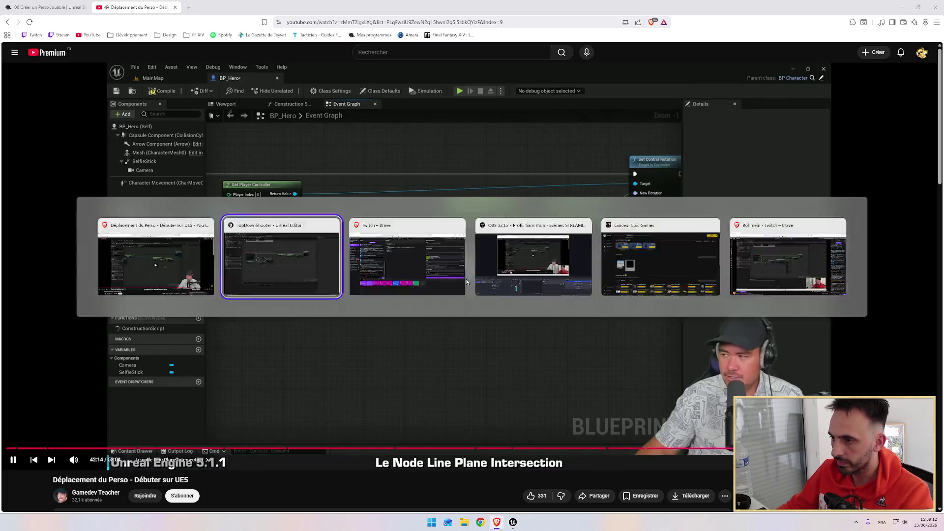
{"action": "key", "text": "alt+Tab"}
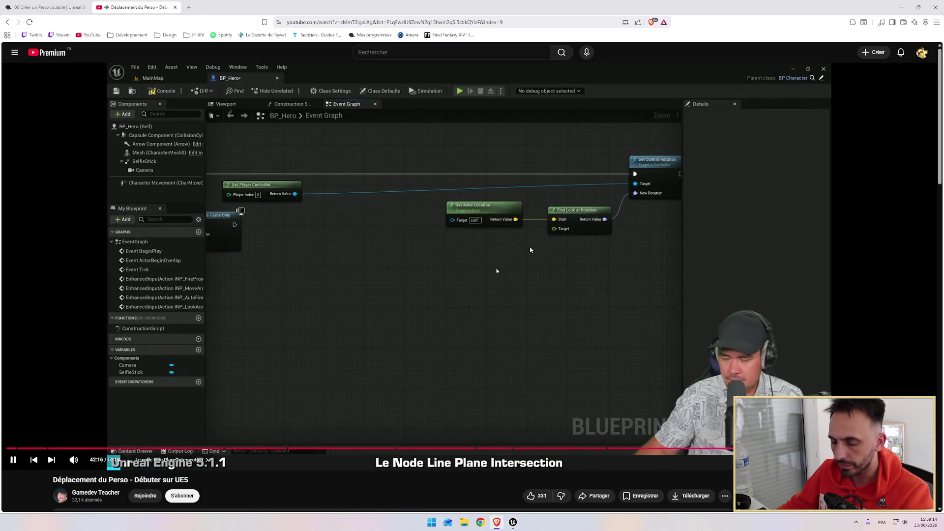
{"action": "key", "text": "alt+Tab"}
{"action": "left_click_drag", "start_coordinate": [574, 195], "coordinate": [626, 211]}
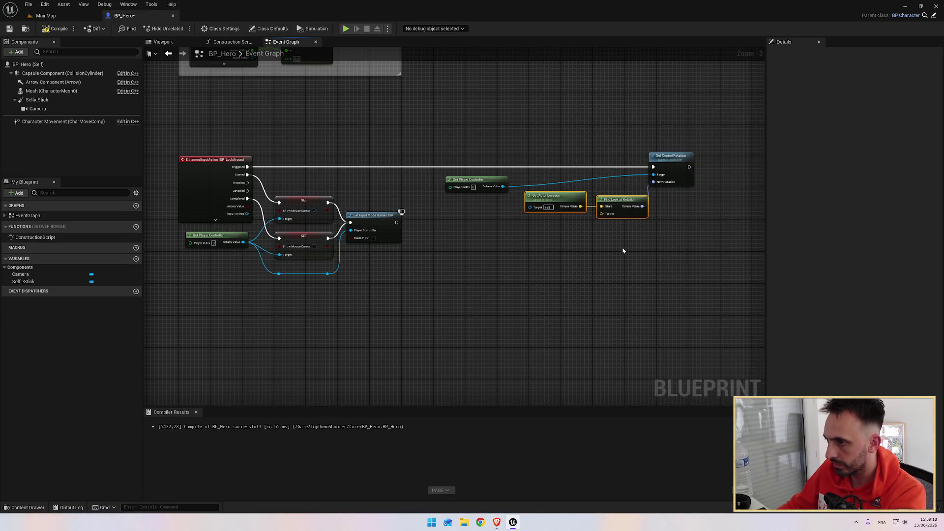
{"action": "left_click_drag", "start_coordinate": [672, 159], "coordinate": [677, 159]}
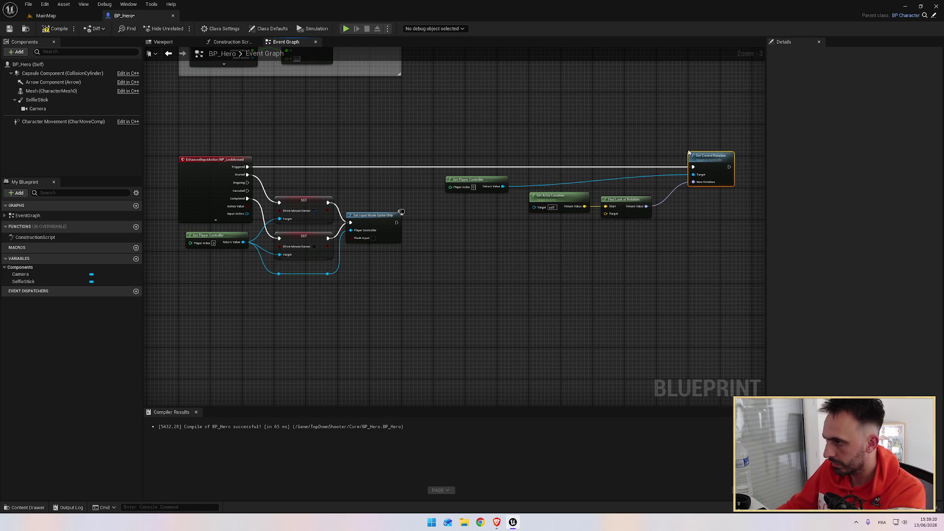
{"action": "key", "text": "alt+Tab"}
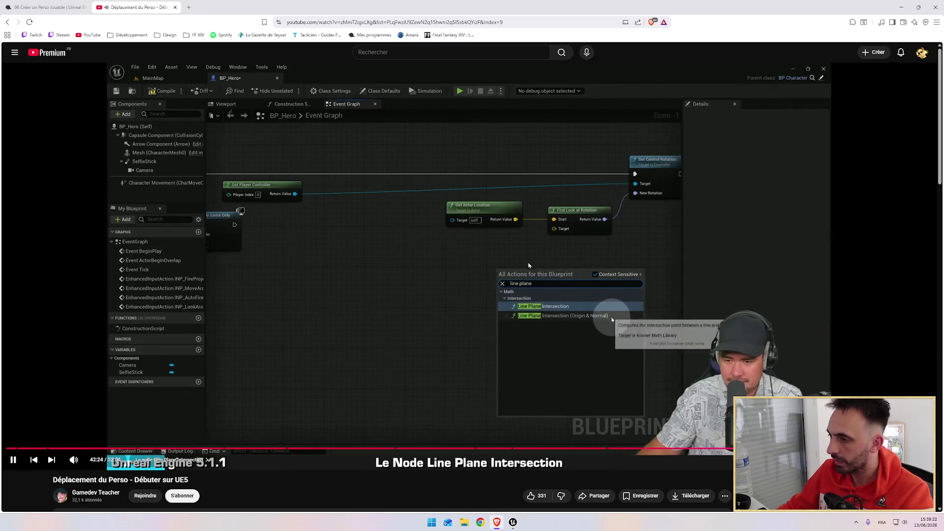
{"action": "left_click", "coordinate": [483, 288]}
Add a Line Plane Intersection (Origin & Normal) node via the 'line plane' search, then resume the tutorial.
{"action": "key", "text": "alt+Tab"}
{"action": "right_click", "coordinate": [563, 258]}
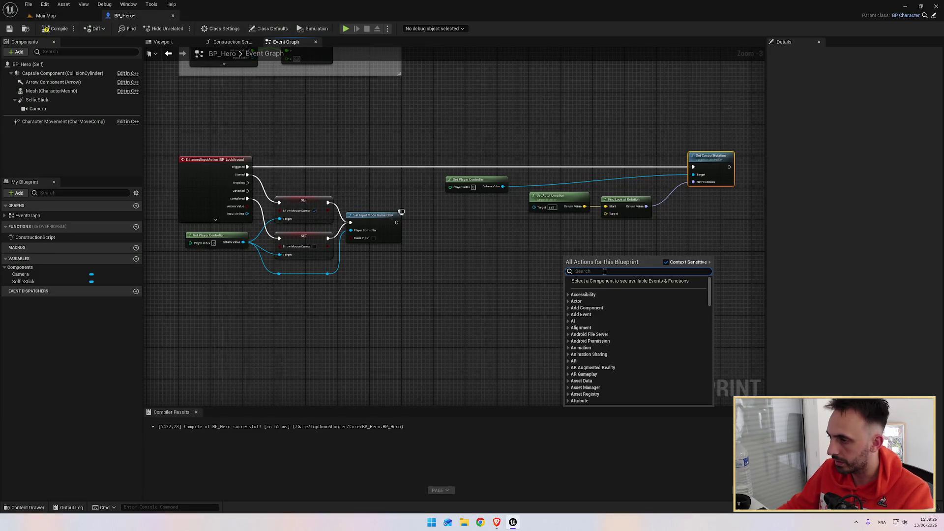
{"action": "type", "text": "line plane"}
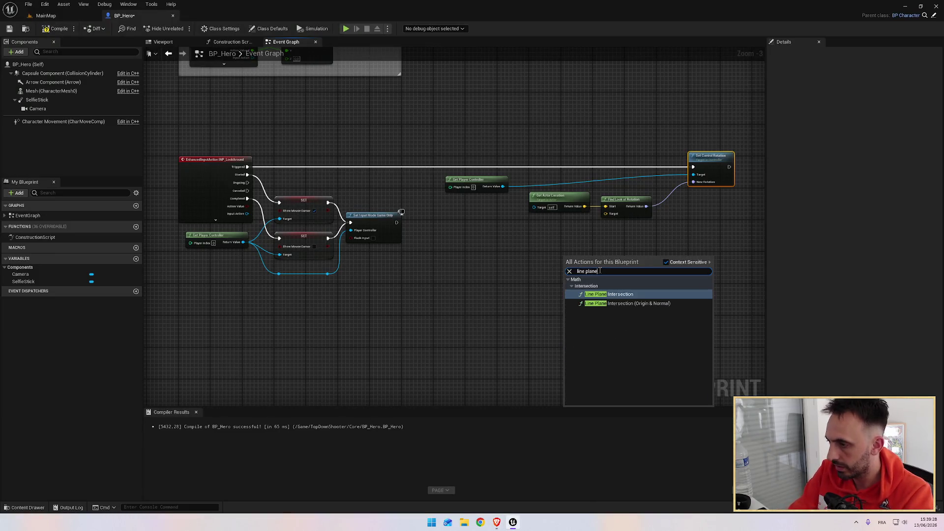
{"action": "left_click", "coordinate": [620, 304]}
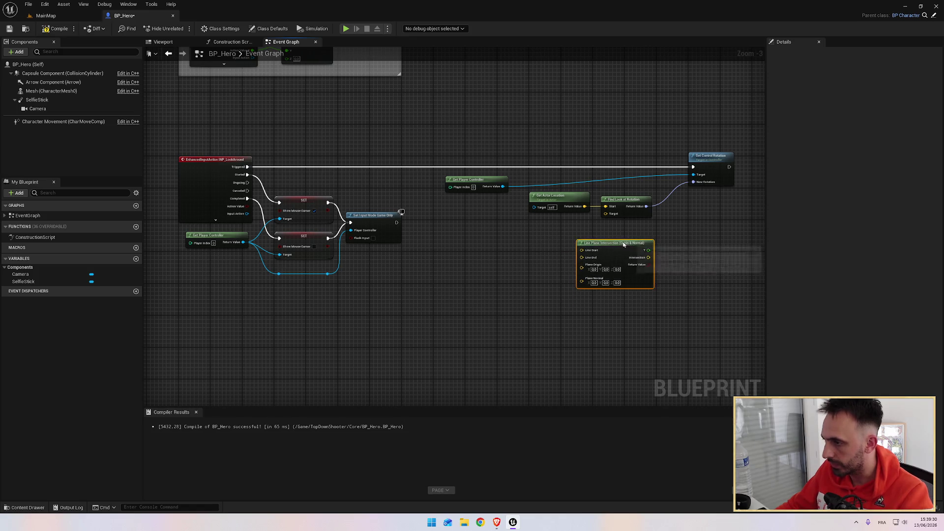
{"action": "key", "text": "alt+Tab"}
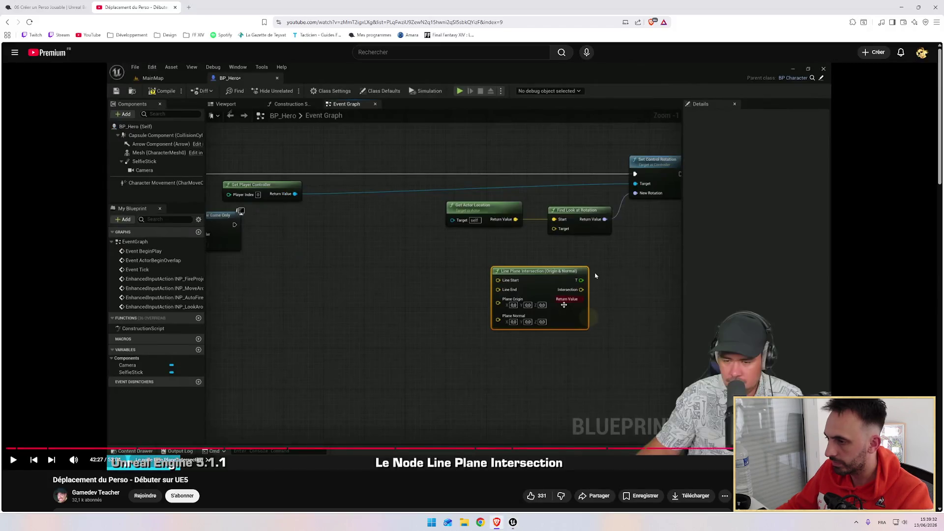
{"action": "left_click", "coordinate": [598, 280]}
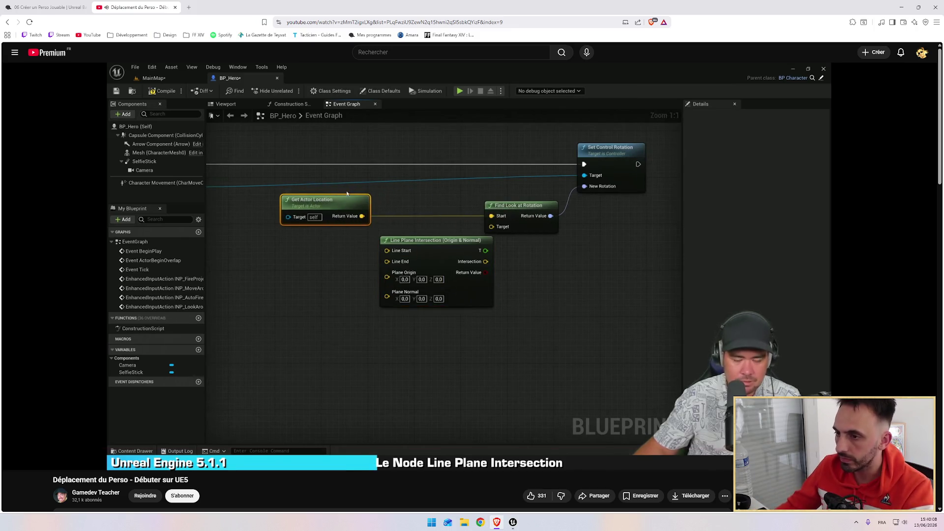
Wire Get Actor Location's Return Value into Line Plane Intersection's Plane Origin.
{"action": "key", "text": "alt+Tab"}
{"action": "mouse_move", "coordinate": [530, 231]}
{"action": "left_mouse_down"}
{"action": "mouse_move", "coordinate": [460, 228]}
{"action": "mouse_move", "coordinate": [467, 223]}
{"action": "mouse_move", "coordinate": [375, 172]}
{"action": "mouse_move", "coordinate": [363, 178]}
{"action": "left_mouse_up"}
{"action": "left_click", "coordinate": [435, 240]}
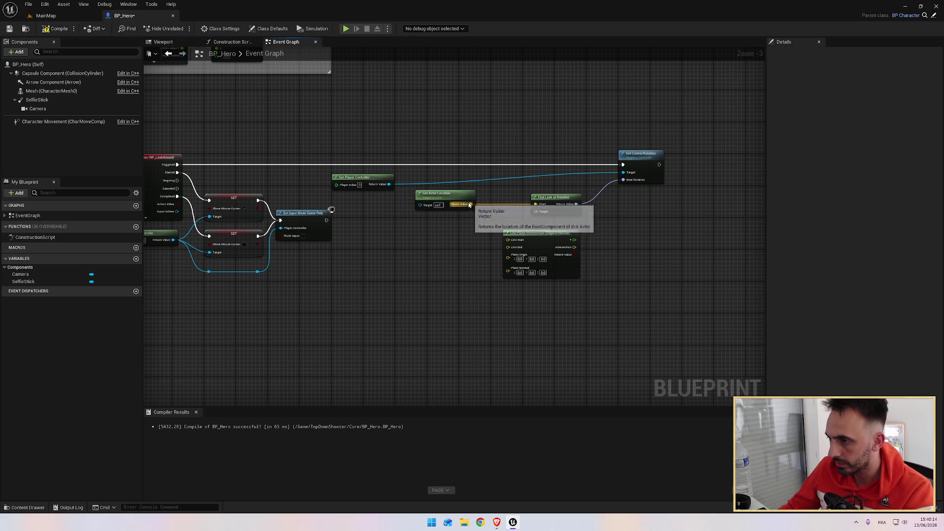
{"action": "key", "text": "alt+Tab"}
{"action": "key", "text": "Left"}
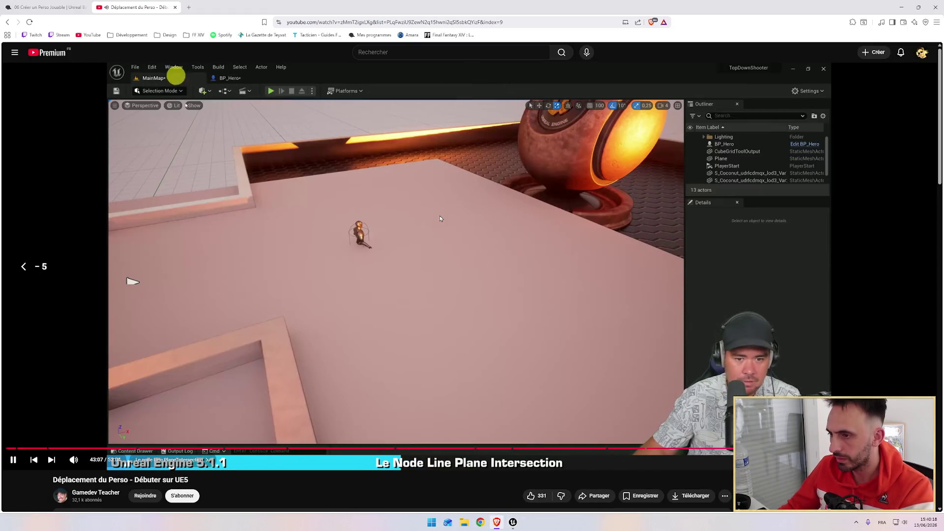
{"action": "key", "text": "alt+Tab"}
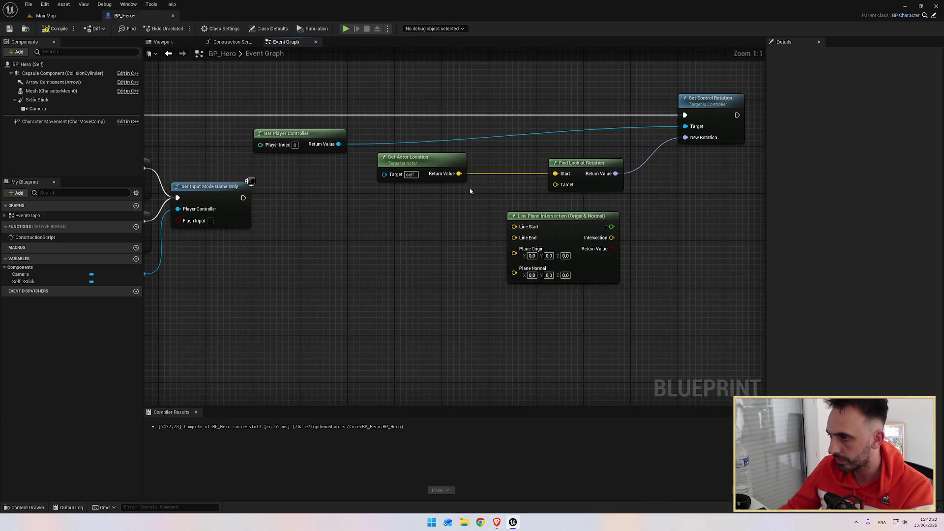
{"action": "left_click_drag", "start_coordinate": [459, 174], "coordinate": [514, 255]}
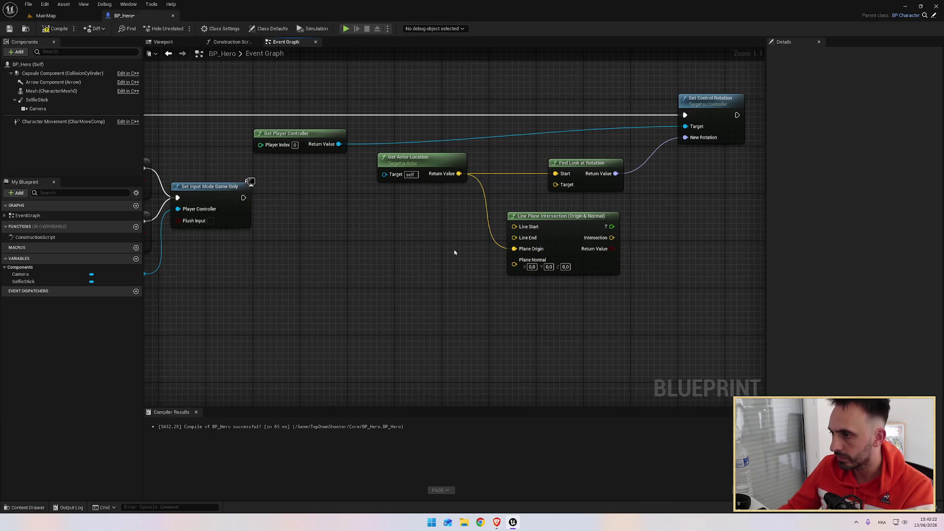
{"action": "key", "text": "alt+Tab"}
{"action": "key", "text": "space"}
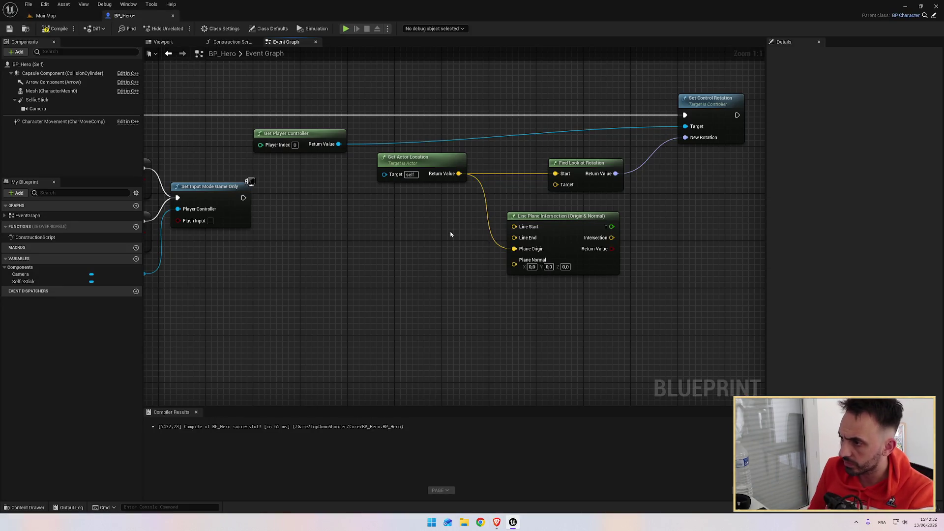
Move Find Look at Rotation and Set Control Rotation further right, then return to the tutorial.
{"action": "left_click_drag", "start_coordinate": [552, 79], "coordinate": [668, 172]}
{"action": "left_click_drag", "start_coordinate": [584, 163], "coordinate": [688, 163]}
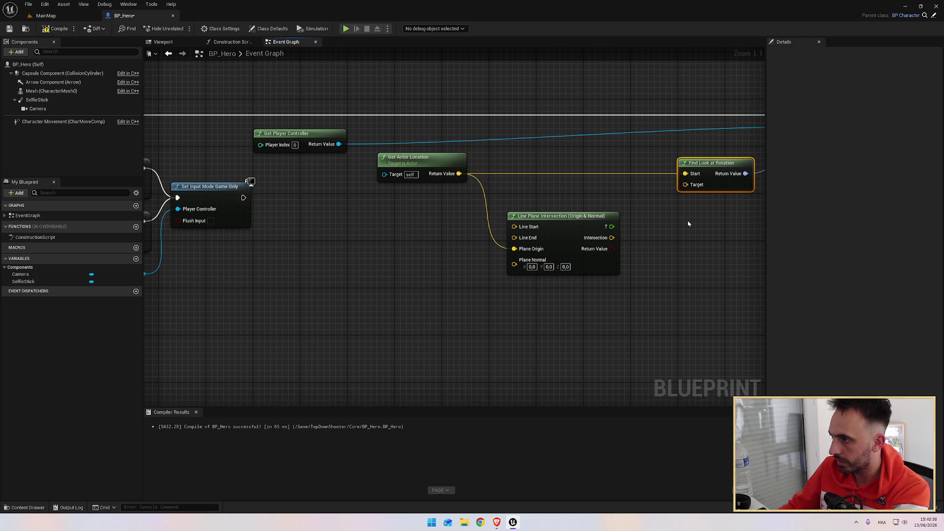
{"action": "left_click_drag", "start_coordinate": [687, 219], "coordinate": [551, 224]}
{"action": "key", "text": "alt+Tab"}
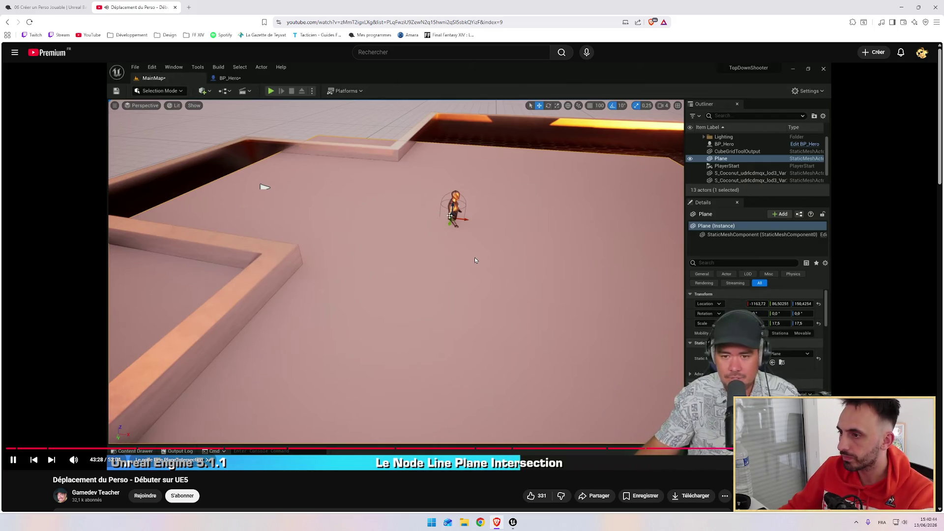
Set Line Plane Intersection's Plane Normal Z to 1, then compare with the tutorial.
{"action": "key", "text": "alt+Tab"}
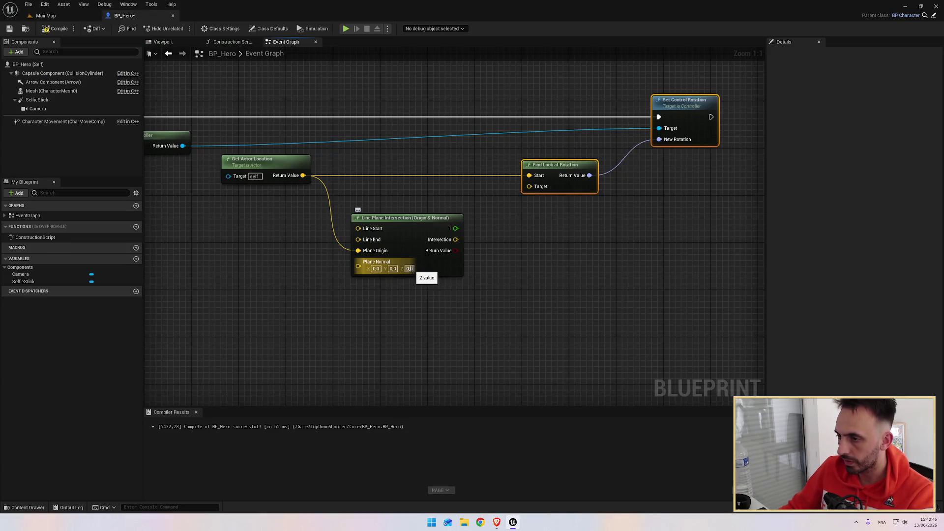
{"action": "left_click", "coordinate": [410, 268]}
{"action": "left_click", "coordinate": [516, 270]}
{"action": "key", "text": "alt+Tab"}
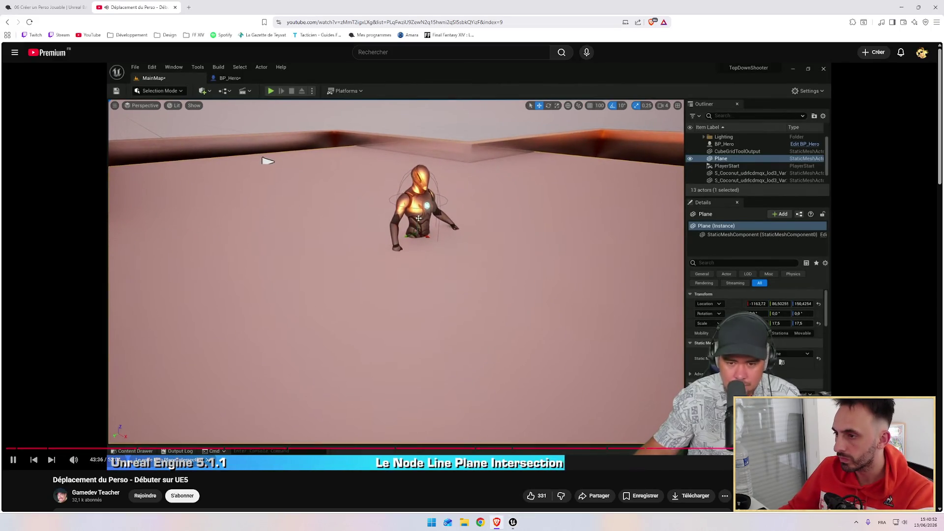
{"action": "key", "text": "alt+Tab"}
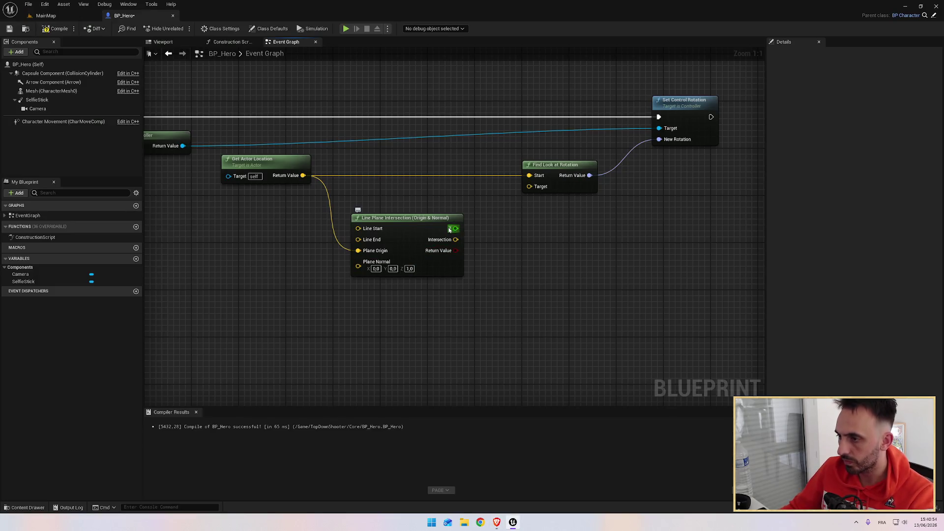
{"action": "key", "text": "alt+Tab"}
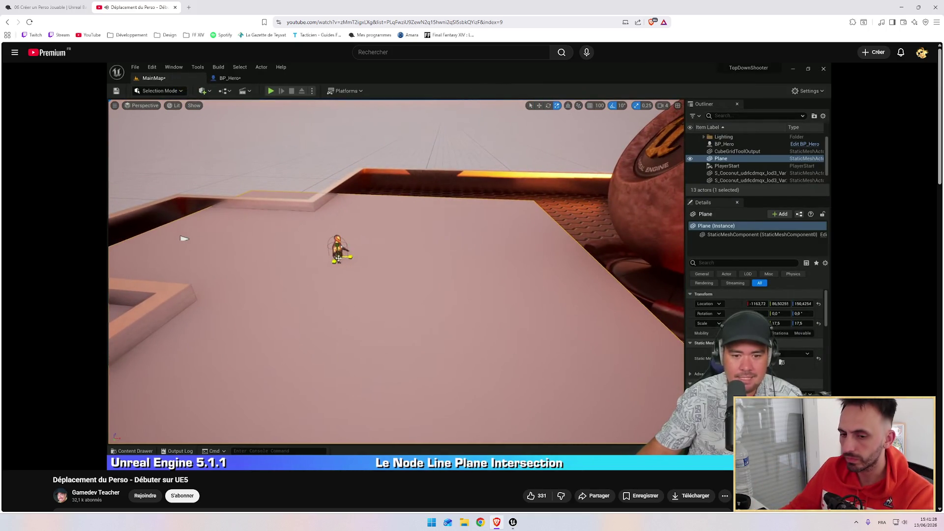
Wire Line Plane Intersection's Intersection output into Find Look at Rotation's Target, checking against the tutorial.
{"action": "mouse_move", "coordinate": [341, 275]}
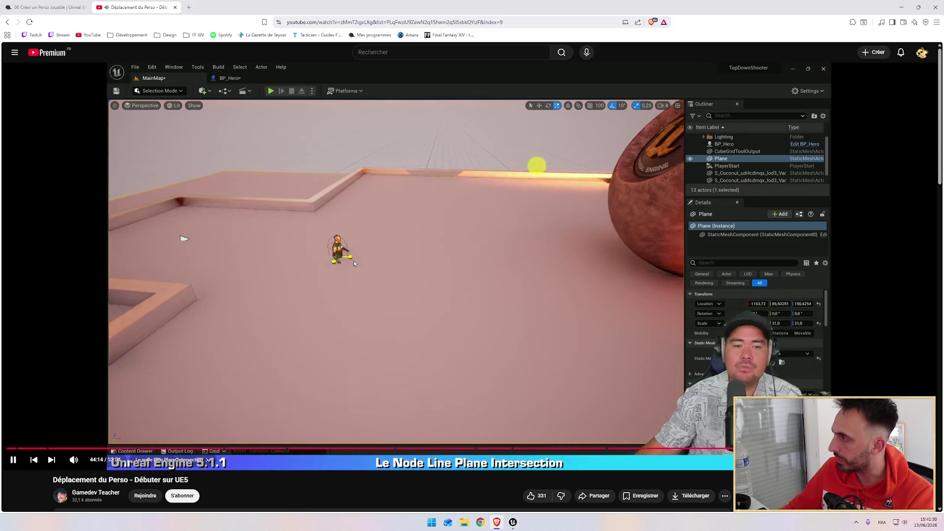
{"action": "key", "text": "alt+Tab"}
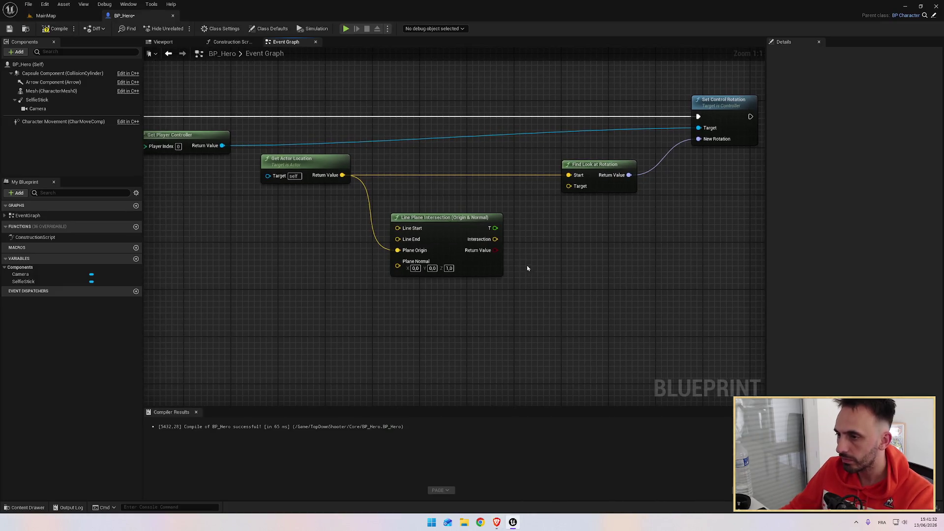
{"action": "scroll", "coordinate": [590, 317], "scroll_direction": "down", "scroll_amount": 3}
{"action": "scroll", "coordinate": [518, 327], "scroll_direction": "up", "scroll_amount": 3}
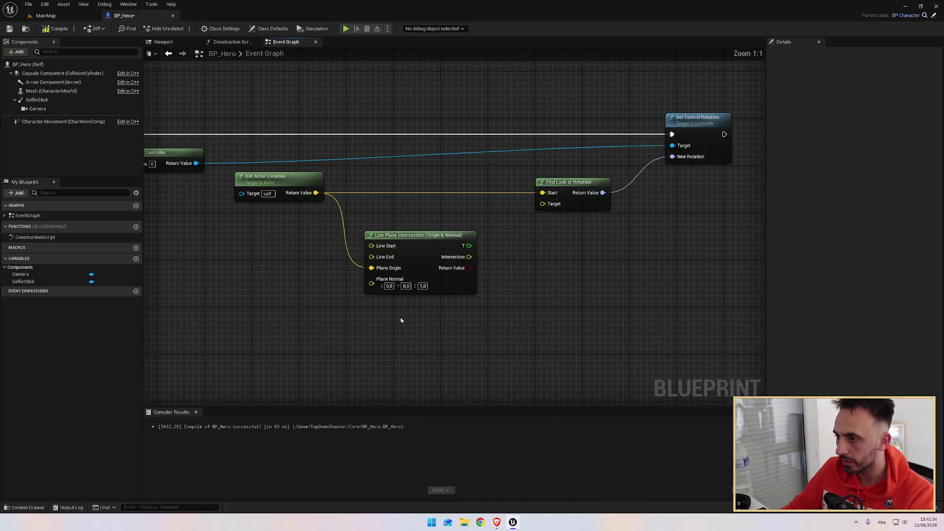
{"action": "key", "text": "alt+Tab"}
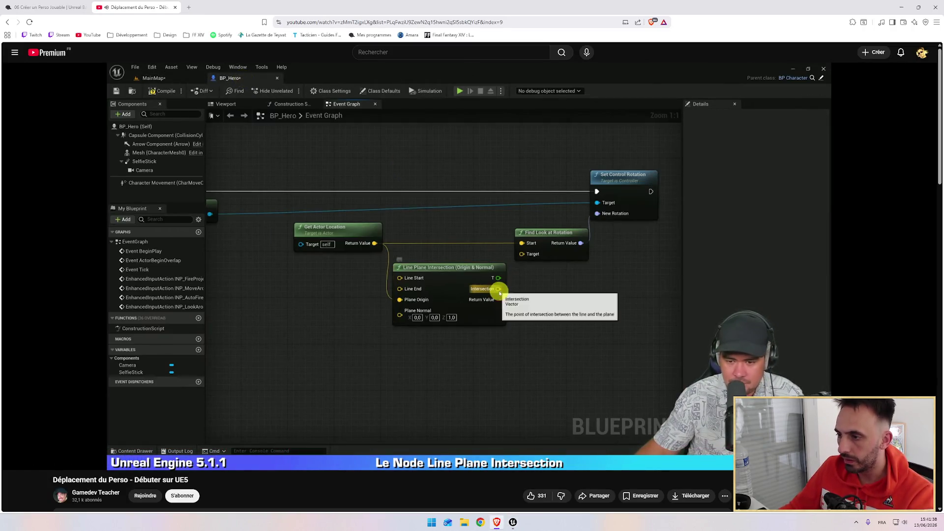
{"action": "key", "text": "alt+Tab"}
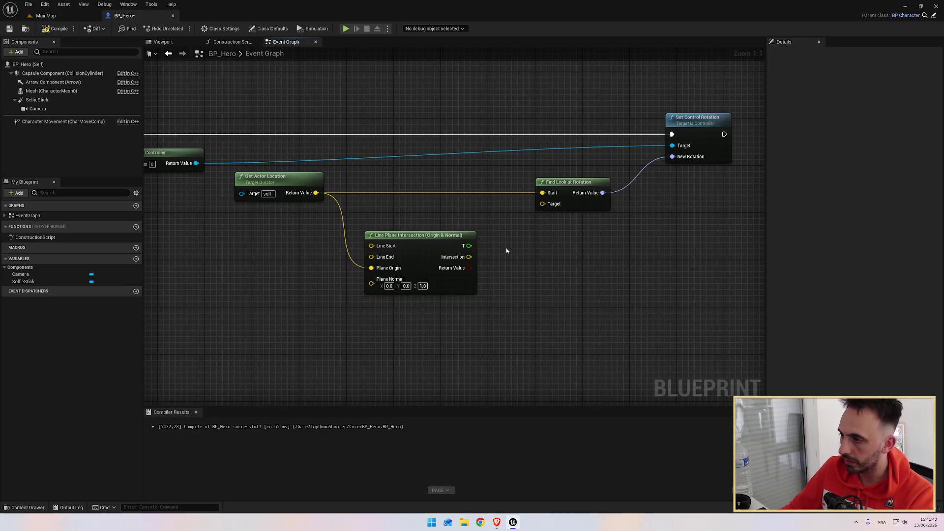
{"action": "left_click_drag", "start_coordinate": [467, 256], "coordinate": [543, 204]}
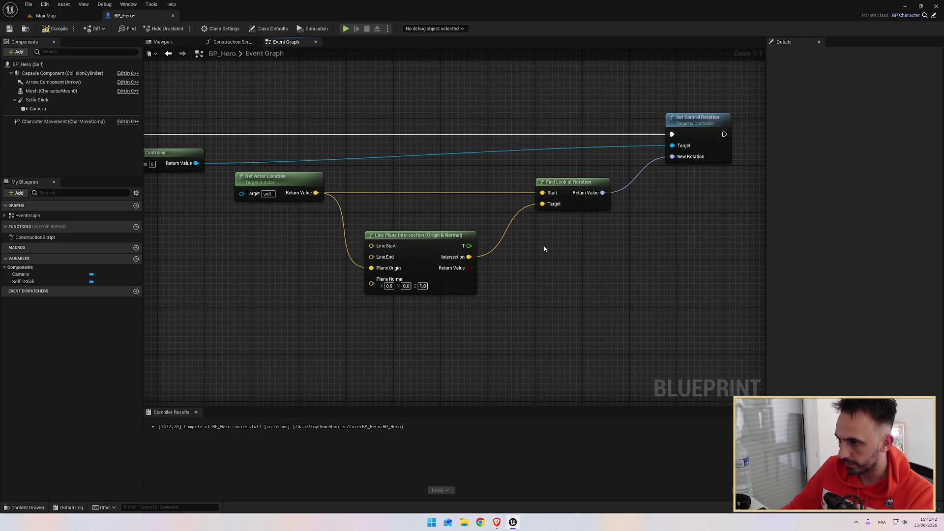
{"action": "key", "text": "alt+Tab"}
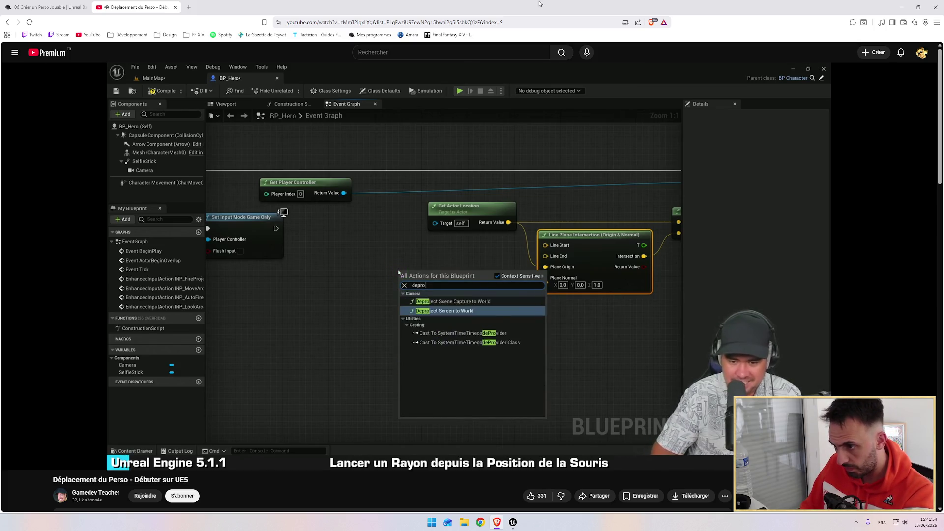
Add a Deproject Screen to World node and place it left of Line Plane Intersection.
{"action": "mouse_move", "coordinate": [505, 94]}
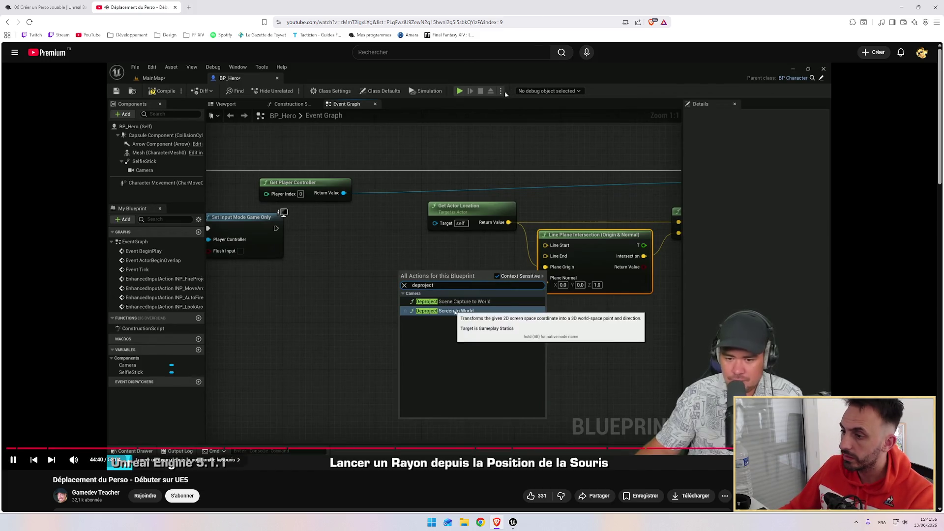
{"action": "key", "text": "alt+Tab"}
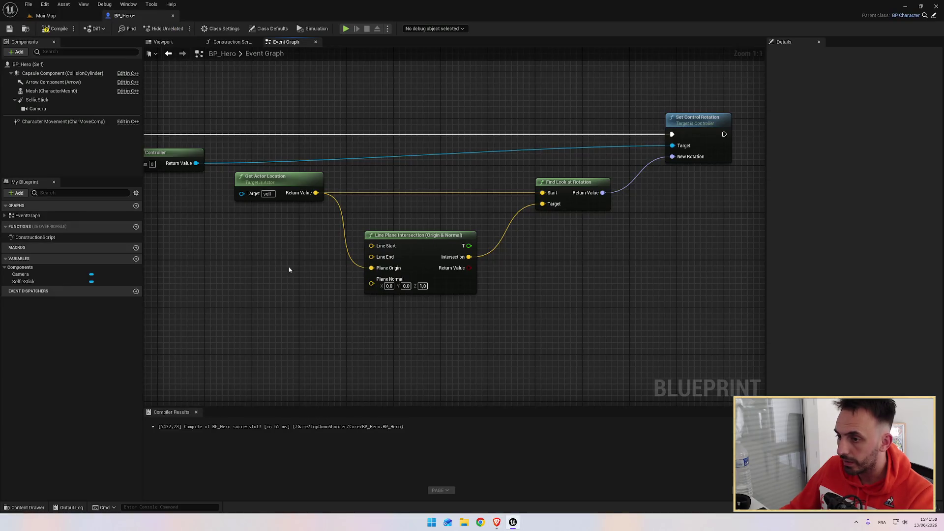
{"action": "right_click", "coordinate": [242, 263]}
{"action": "type", "text": "deprotec"}
{"action": "key", "text": "BackSpace"}
{"action": "key", "text": "BackSpace"}
{"action": "type", "text": "je"}
{"action": "left_click", "coordinate": [288, 303]}
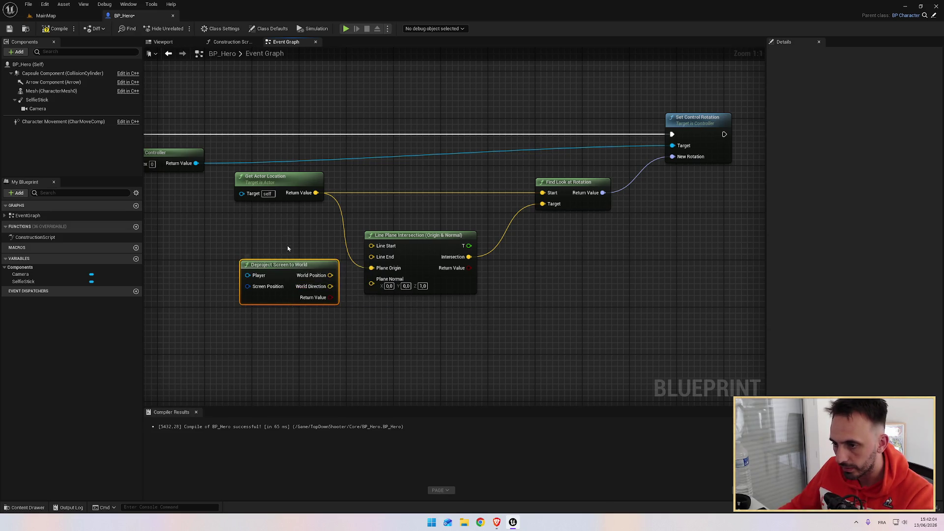
{"action": "left_click_drag", "start_coordinate": [317, 250], "coordinate": [290, 231]}
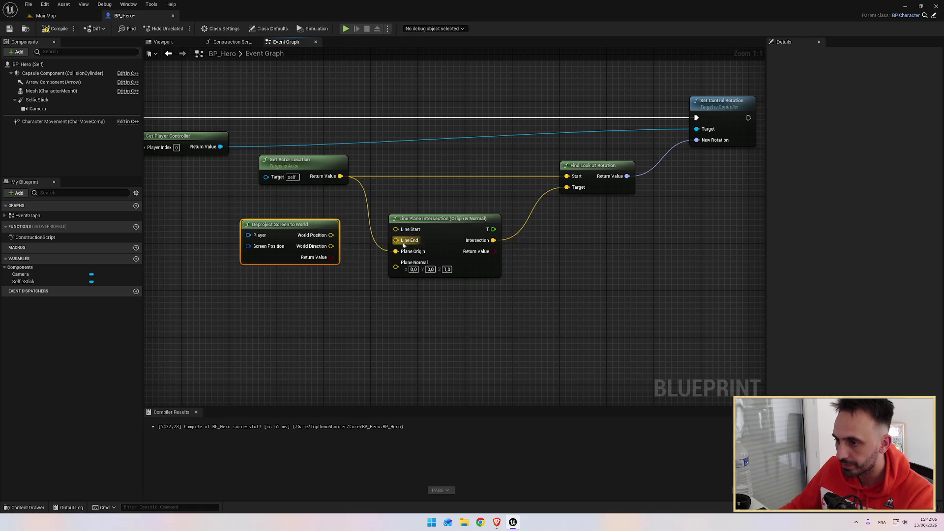
Compare with the tutorial, then pan the graph to reveal Set Input Mode Game Only.
{"action": "key", "text": "alt+Tab"}
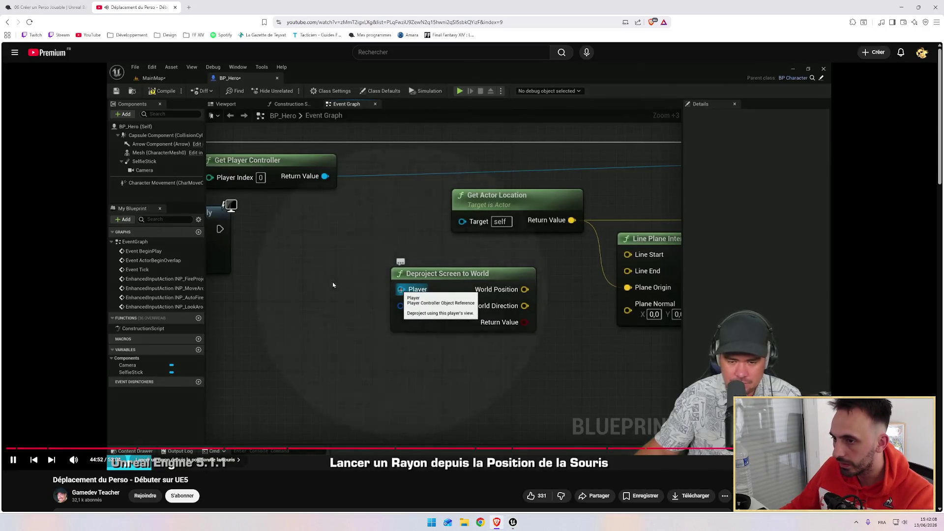
{"action": "key", "text": "alt+Tab"}
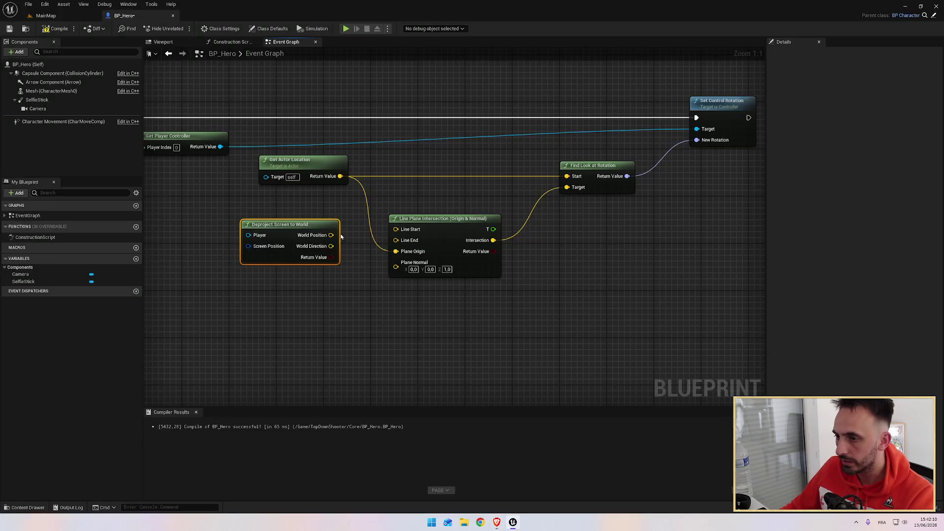
{"action": "left_click_drag", "start_coordinate": [265, 246], "coordinate": [366, 241]}
Connect Get Player Controller's Return Value to Deproject Screen to World's Player input.
{"action": "left_click_drag", "start_coordinate": [321, 142], "coordinate": [349, 230]}
{"action": "key", "text": "alt+Tab"}
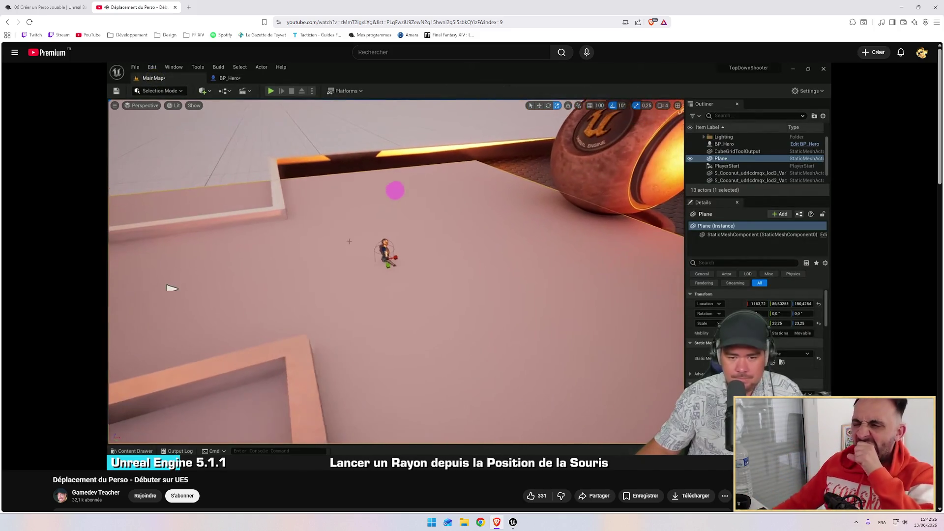
{"action": "mouse_move", "coordinate": [427, 298]}
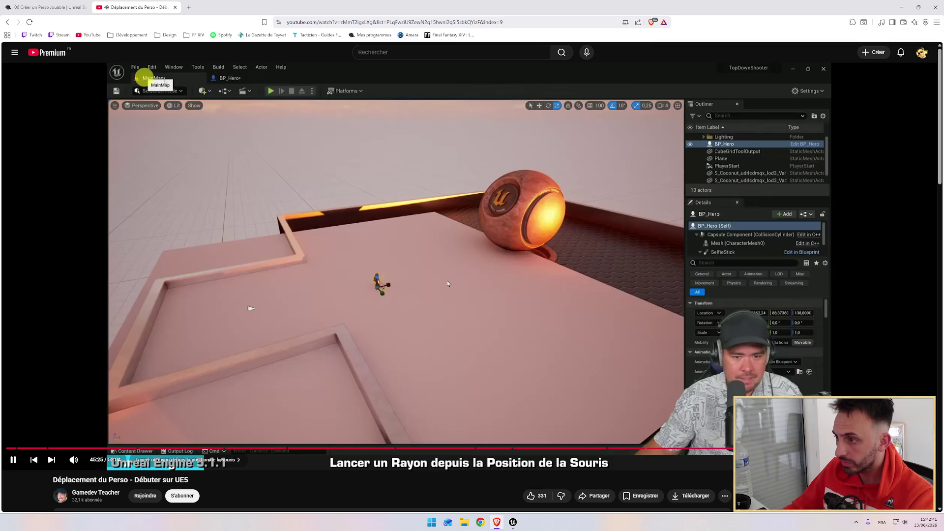
{"action": "key", "text": "alt+Tab"}
{"action": "mouse_move", "coordinate": [516, 294]}
{"action": "left_mouse_down"}
{"action": "mouse_move", "coordinate": [468, 302]}
{"action": "mouse_move", "coordinate": [590, 290]}
{"action": "mouse_move", "coordinate": [521, 301]}
{"action": "left_mouse_up"}
{"action": "key", "text": "alt+Tab"}
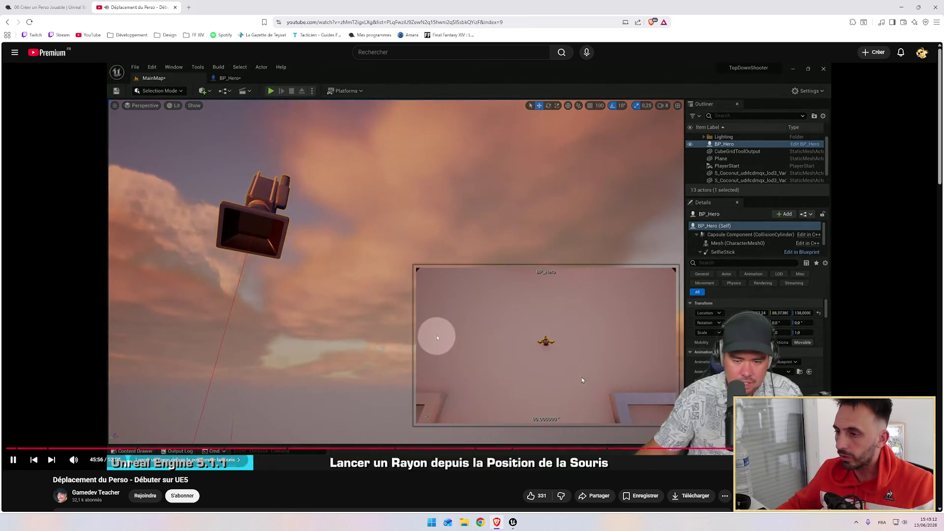
Pause the tutorial briefly, then resume it through the compile and viewport check.
{"action": "left_click", "coordinate": [492, 290]}
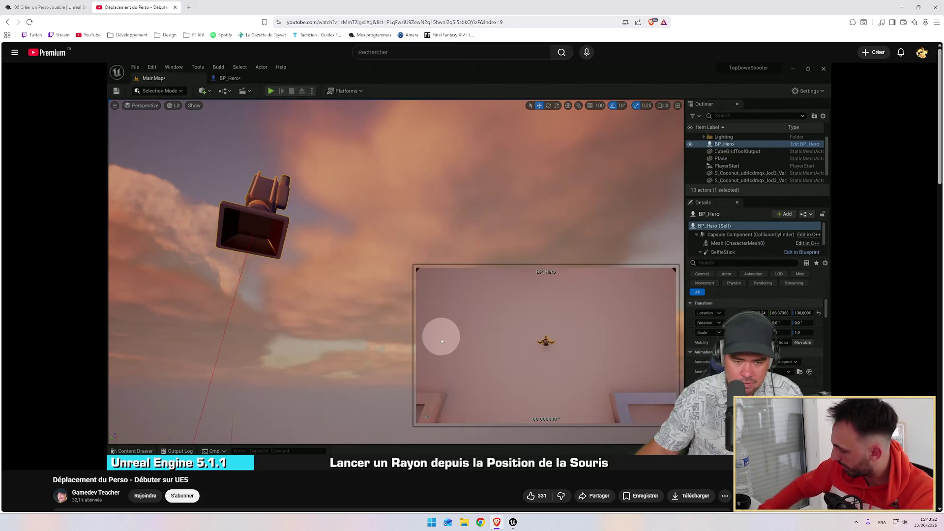
{"action": "mouse_move", "coordinate": [490, 290]}
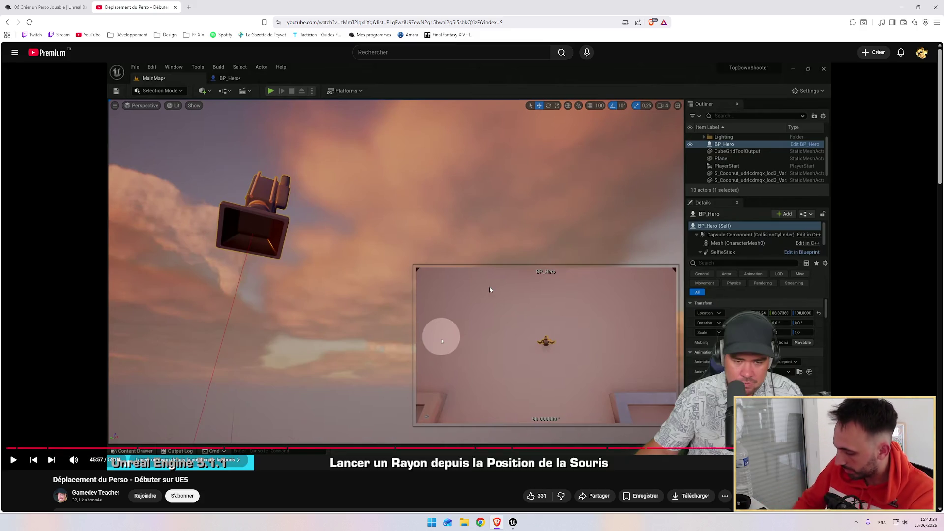
{"action": "left_click", "coordinate": [490, 290]}
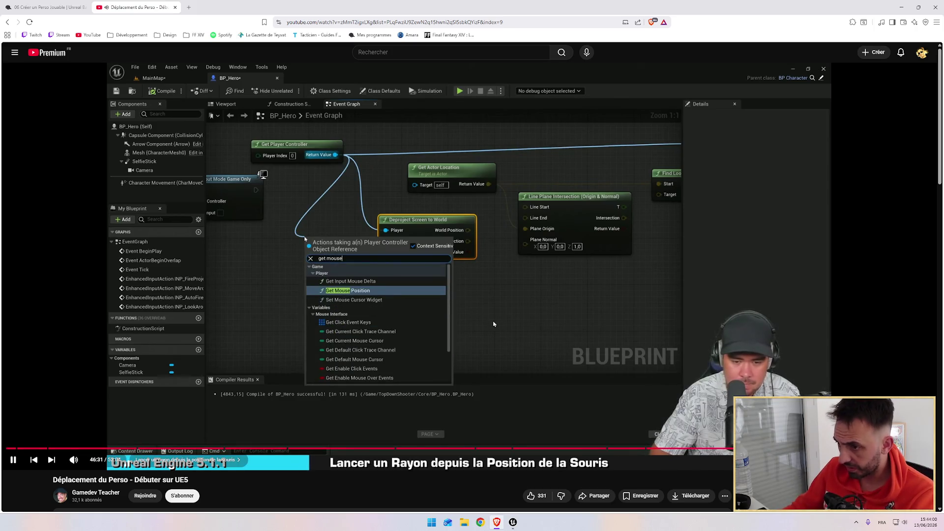
Search for and add a Get Mouse Position on Viewport node, then rewind the tutorial ten seconds.
{"action": "key", "text": "alt+Tab"}
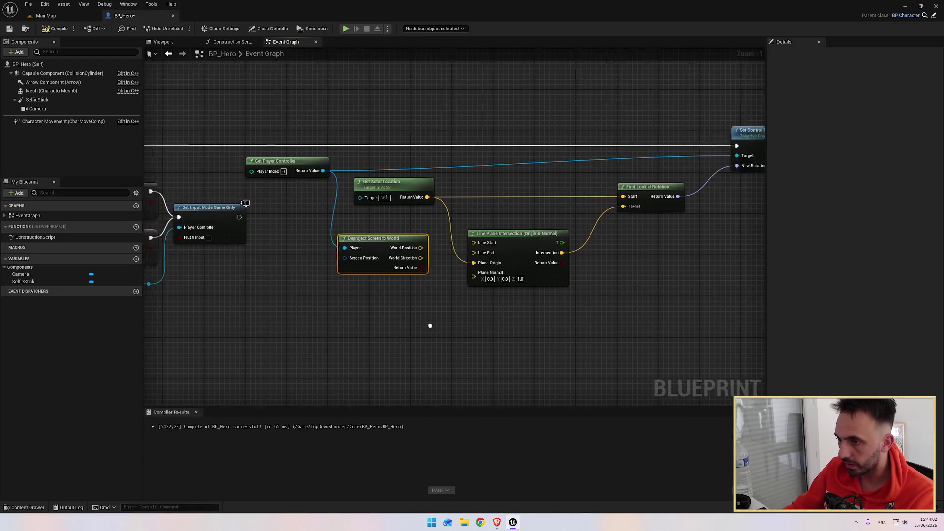
{"action": "left_click_drag", "start_coordinate": [431, 326], "coordinate": [433, 281]}
{"action": "right_click", "coordinate": [341, 271]}
{"action": "type", "text": "get mouse "}
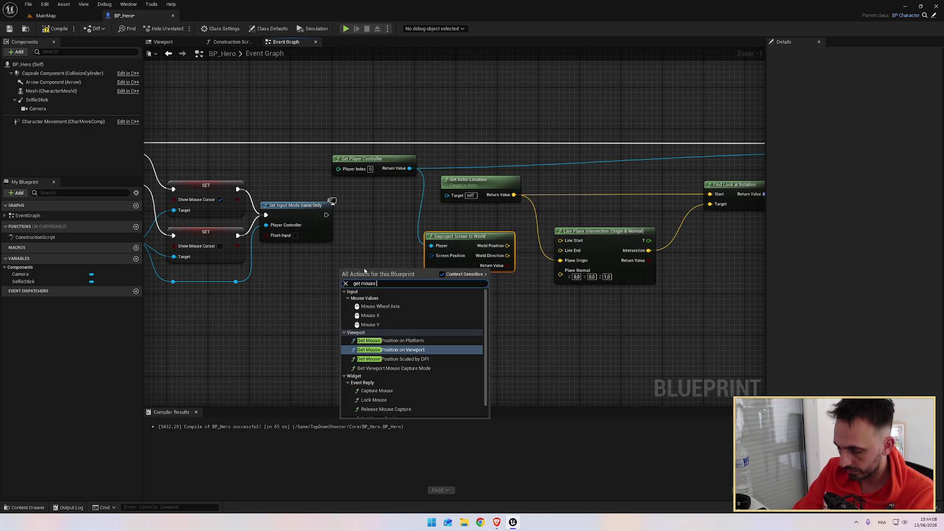
{"action": "type", "text": "position"}
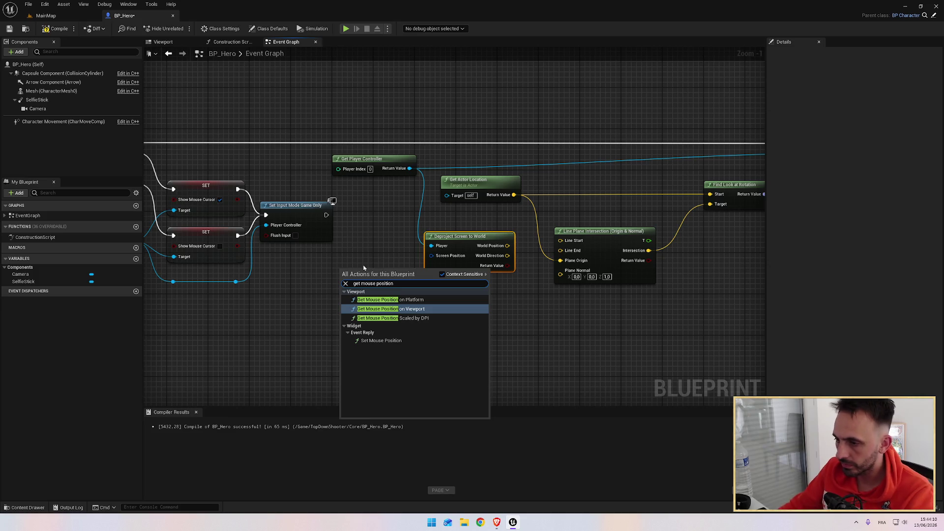
{"action": "left_click", "coordinate": [414, 310]}
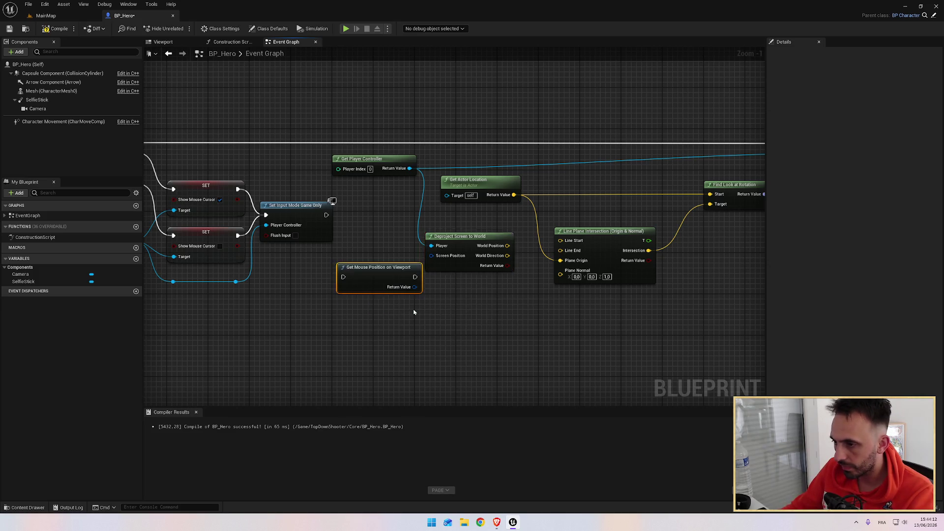
{"action": "key", "text": "alt+Tab"}
{"action": "key", "text": "Left"}
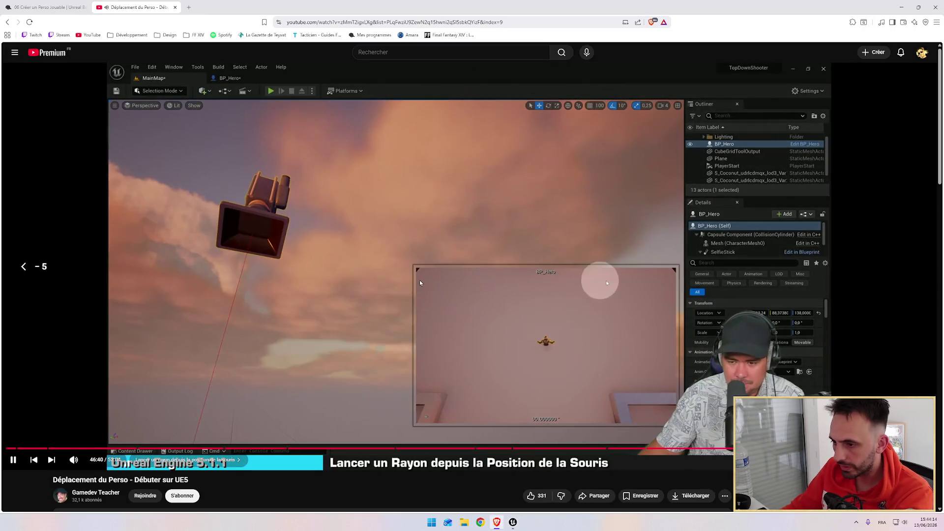
{"action": "key", "text": "Left"}
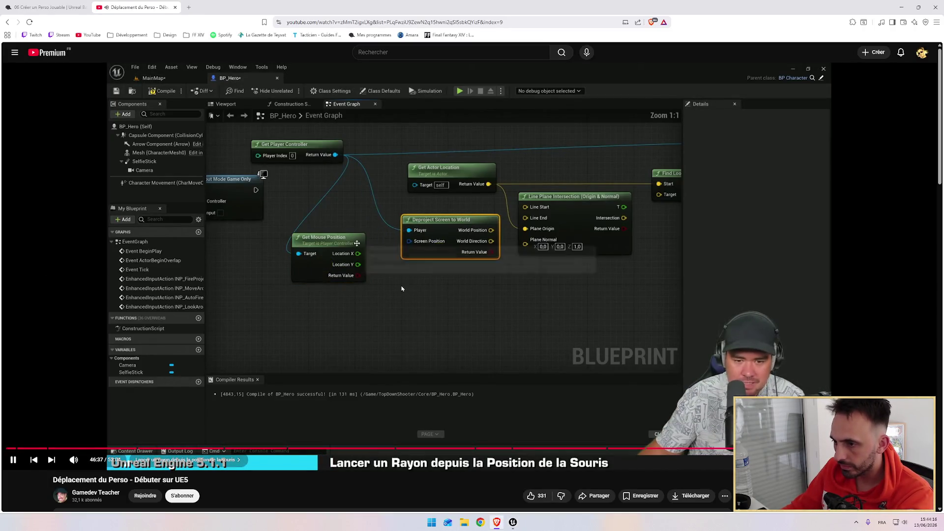
Add a Get Mouse Position node wired from Get Player Controller and shift the rotation nodes right.
{"action": "key", "text": "alt+Tab"}
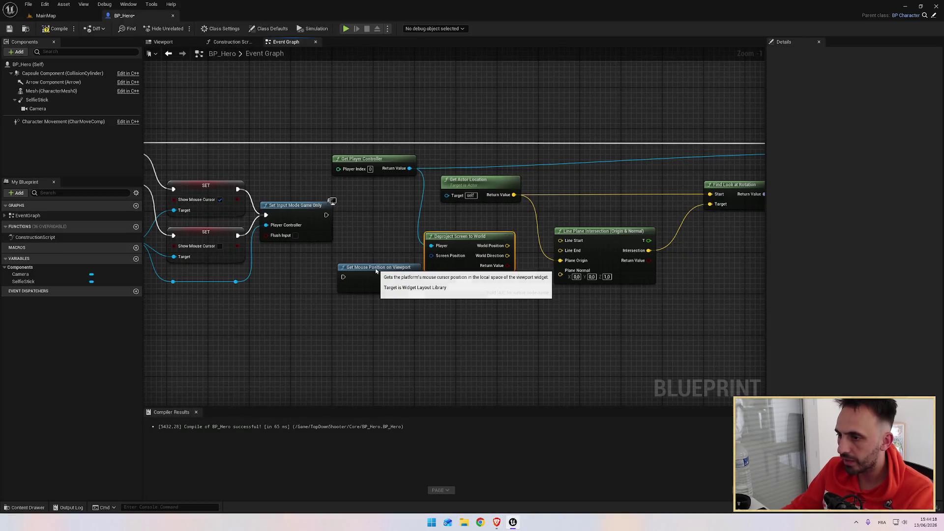
{"action": "mouse_move", "coordinate": [410, 169]}
{"action": "left_mouse_down"}
{"action": "mouse_move", "coordinate": [399, 207]}
{"action": "mouse_move", "coordinate": [370, 247]}
{"action": "left_mouse_up"}
{"action": "type", "text": "get mouse"}
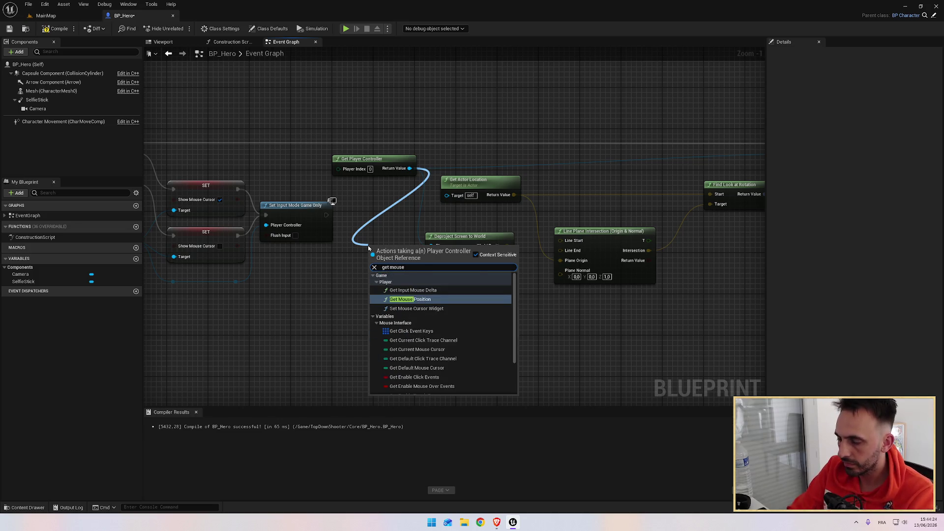
{"action": "key", "text": "Return"}
{"action": "mouse_move", "coordinate": [295, 102]}
{"action": "left_mouse_down"}
{"action": "mouse_move", "coordinate": [333, 211]}
{"action": "mouse_move", "coordinate": [689, 315]}
{"action": "left_mouse_up"}
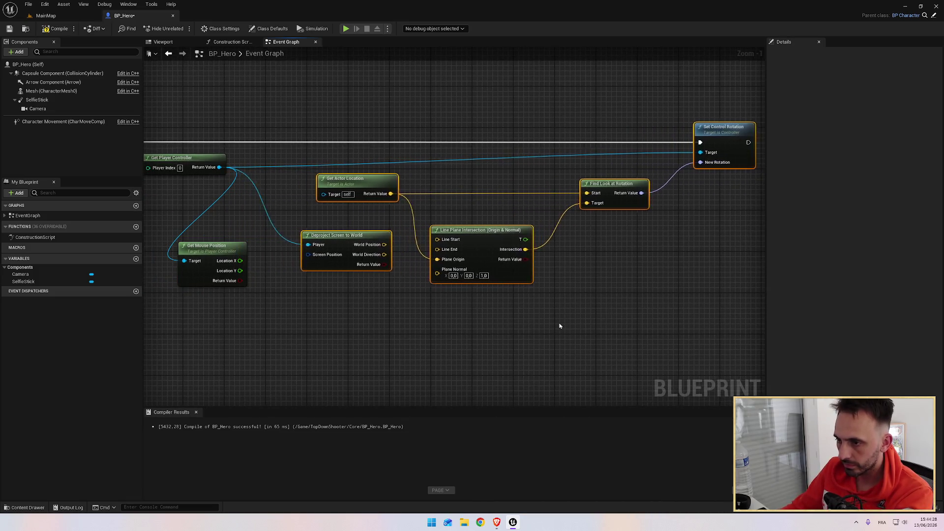
{"action": "key", "text": "alt+Tab"}
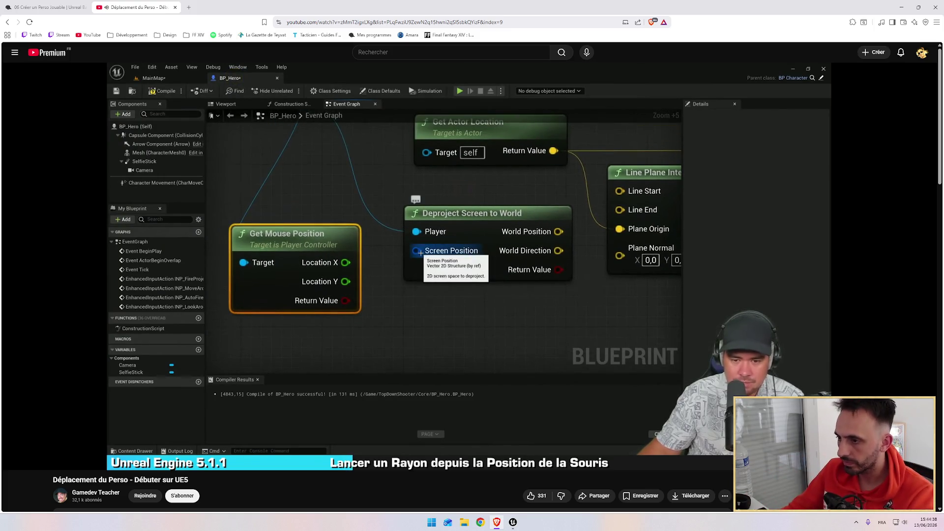
Split Deproject's Screen Position pin and wire mouse Location X and Y into it.
{"action": "mouse_move", "coordinate": [462, 330]}
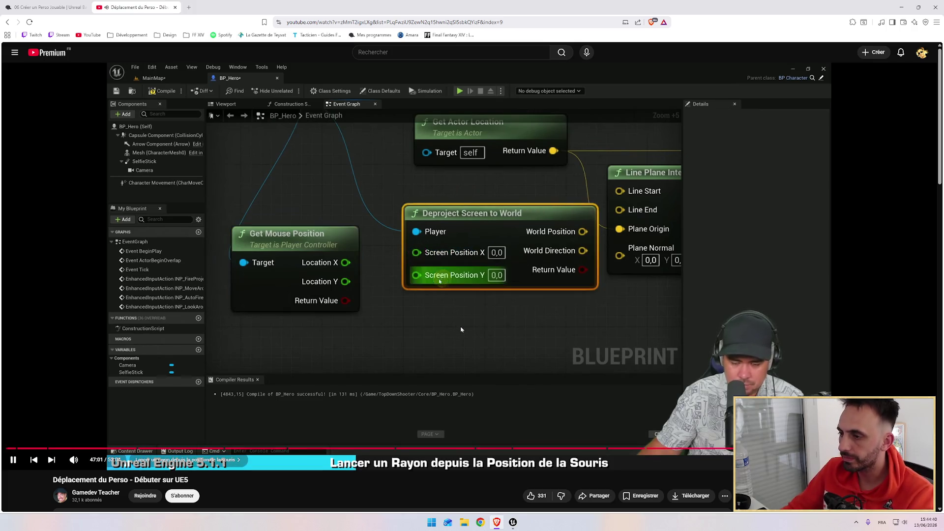
{"action": "key", "text": "alt+Tab"}
{"action": "right_click", "coordinate": [371, 249]}
{"action": "left_click", "coordinate": [386, 273]}
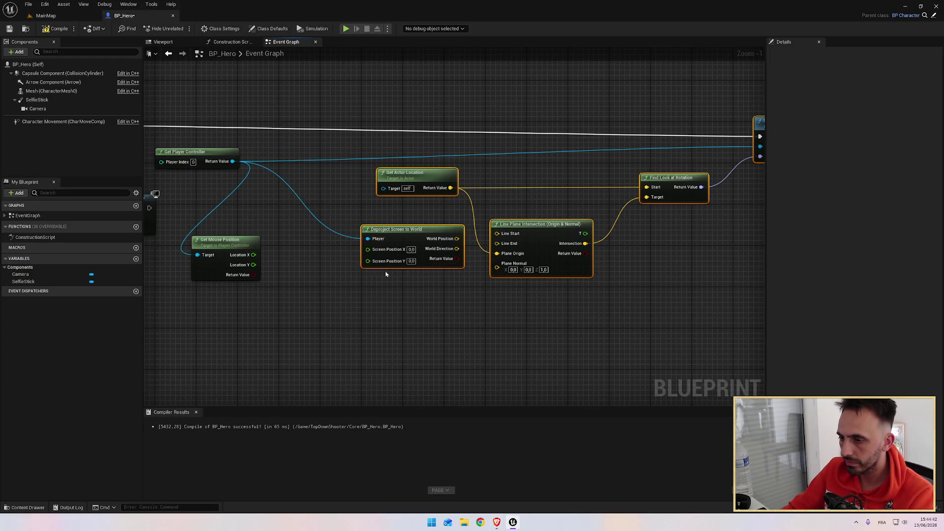
{"action": "mouse_move", "coordinate": [253, 254]}
{"action": "left_mouse_down"}
{"action": "mouse_move", "coordinate": [341, 259]}
{"action": "mouse_move", "coordinate": [366, 250]}
{"action": "left_mouse_up"}
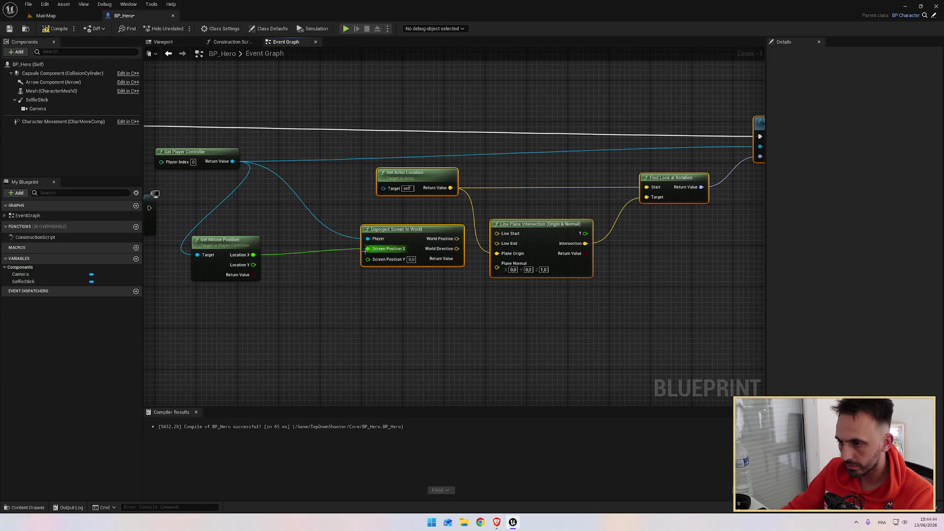
{"action": "mouse_move", "coordinate": [252, 266]}
{"action": "left_mouse_down"}
{"action": "mouse_move", "coordinate": [310, 283]}
{"action": "mouse_move", "coordinate": [379, 268]}
{"action": "mouse_move", "coordinate": [368, 260]}
{"action": "mouse_move", "coordinate": [413, 282]}
{"action": "left_mouse_up"}
Shift the nodes left and select Get Actor Location with Deproject Screen to World.
{"action": "left_click_drag", "start_coordinate": [432, 236], "coordinate": [375, 242]}
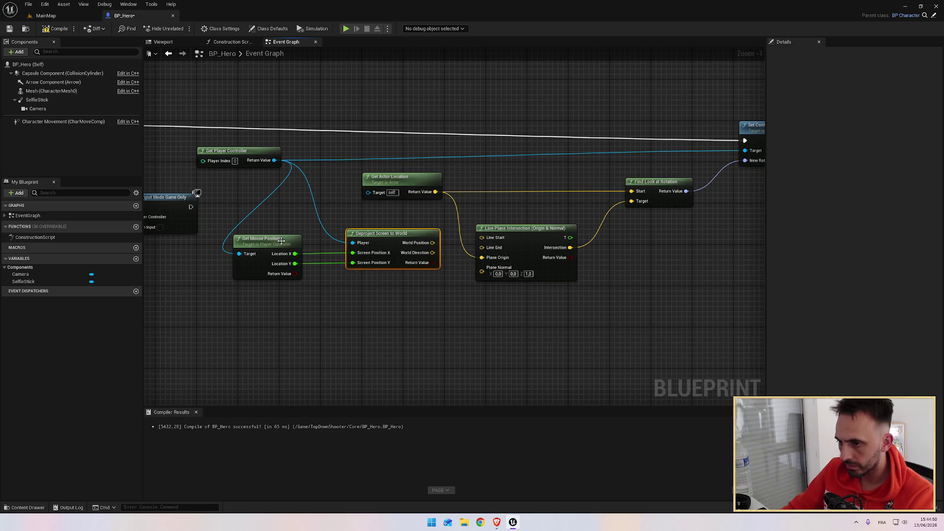
{"action": "left_click", "coordinate": [378, 218]}
{"action": "left_click_drag", "start_coordinate": [378, 217], "coordinate": [338, 218]}
{"action": "left_click_drag", "start_coordinate": [326, 142], "coordinate": [406, 275]}
{"action": "left_click", "coordinate": [357, 183]}
{"action": "left_click_drag", "start_coordinate": [356, 149], "coordinate": [413, 294]}
Rewind the tutorial five seconds, then wire World Position into Line Plane Intersection's Line Start.
{"action": "key", "text": "alt+Tab"}
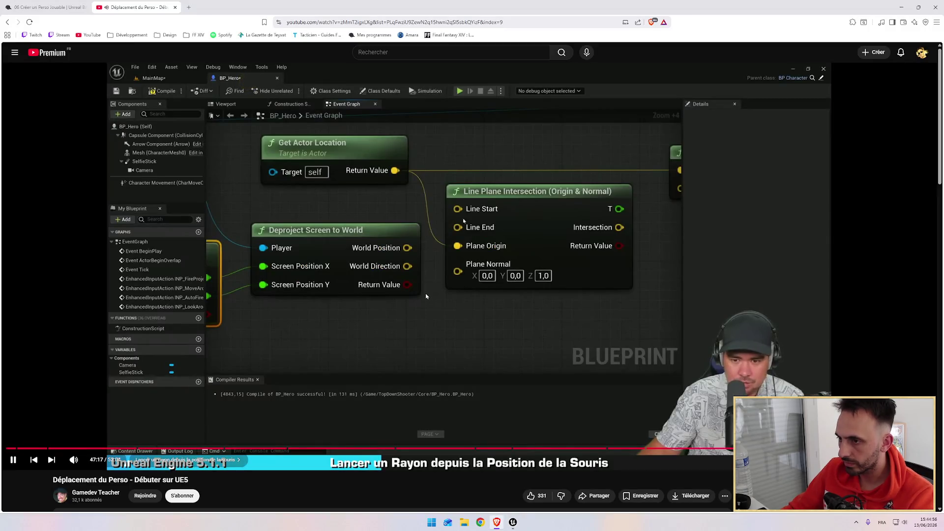
{"action": "key", "text": "Left"}
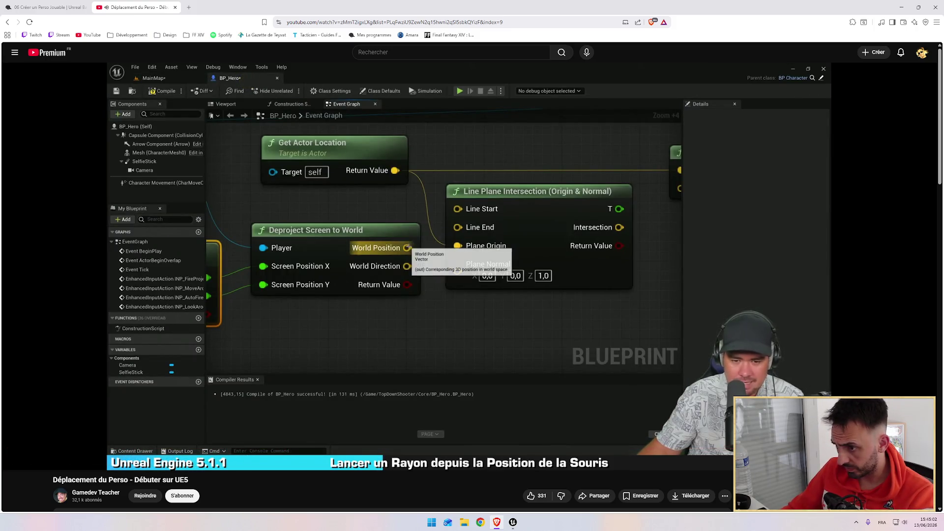
{"action": "key", "text": "alt+Tab"}
{"action": "mouse_move", "coordinate": [350, 236]}
{"action": "left_mouse_down"}
{"action": "mouse_move", "coordinate": [393, 239]}
{"action": "mouse_move", "coordinate": [399, 229]}
{"action": "left_mouse_up"}
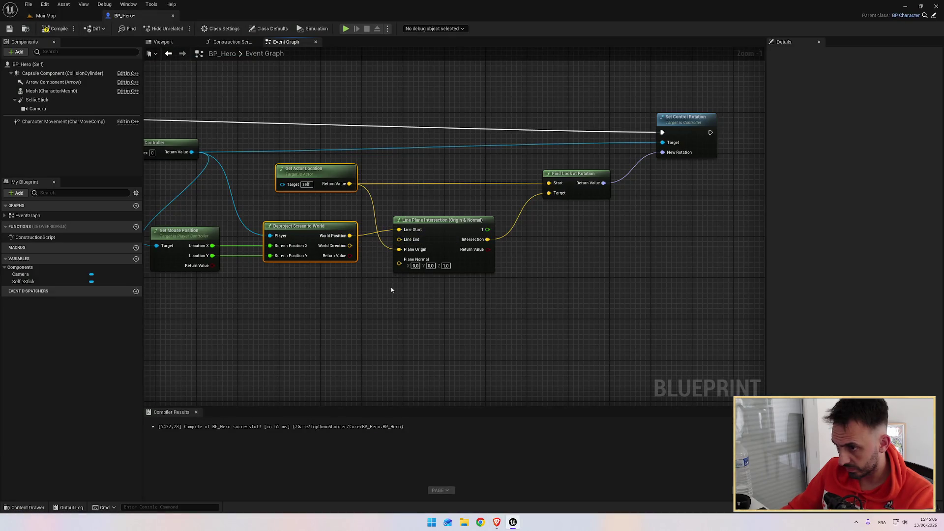
{"action": "key", "text": "alt+Tab"}
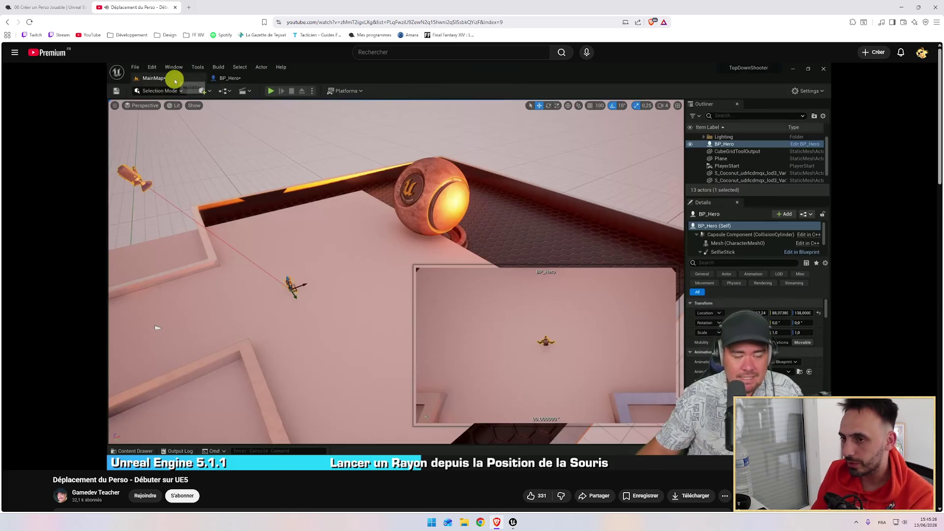
Pause and resume the tutorial, watching until a math node follows World Direction.
{"action": "left_click", "coordinate": [414, 341]}
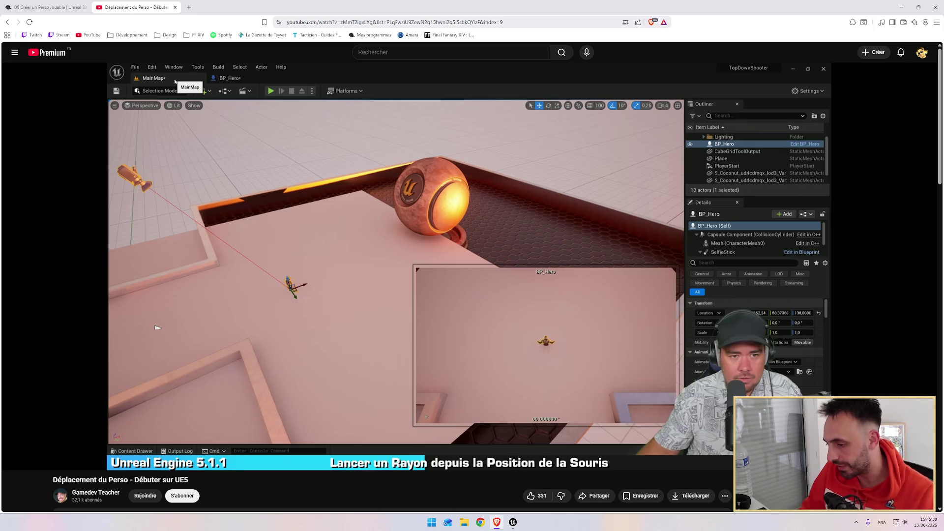
{"action": "key", "text": "space"}
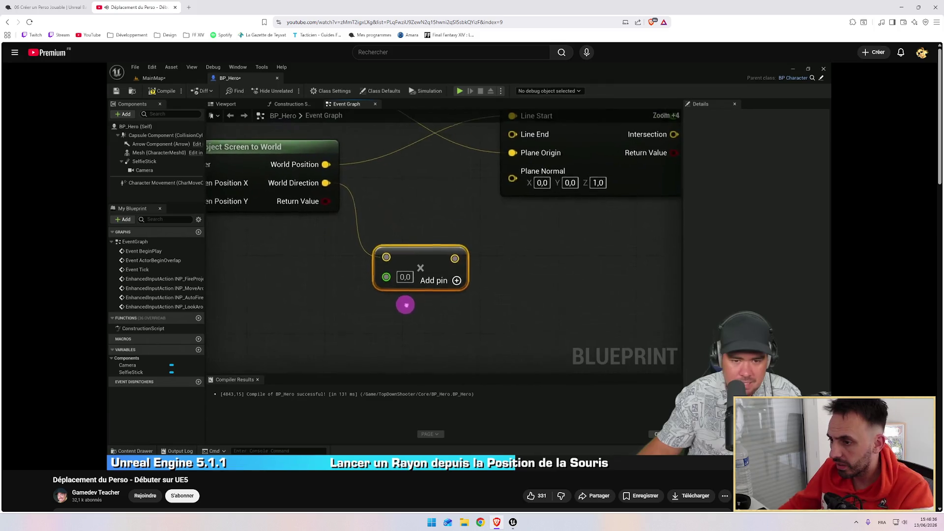
{"action": "key", "text": "alt+Tab"}
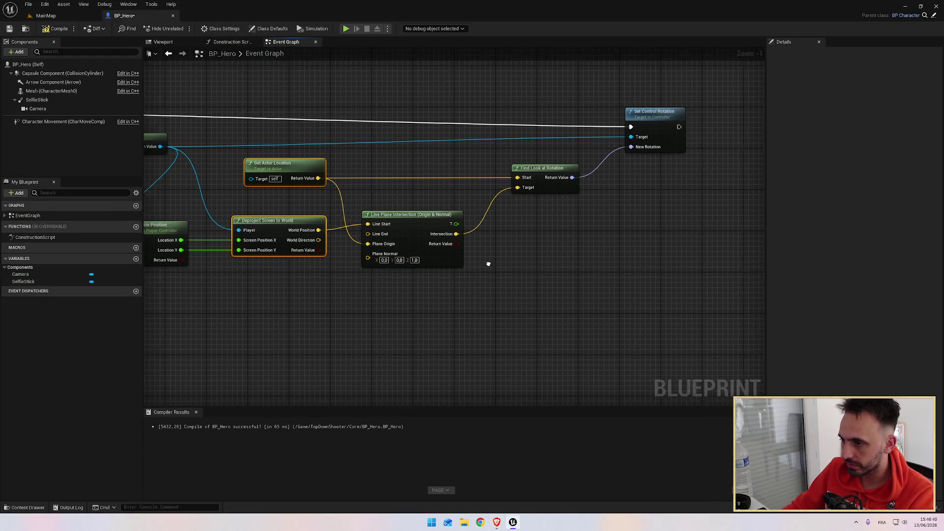
Create a Multiply node from World Direction and open its second input's pin options.
{"action": "key", "text": "alt+Tab"}
{"action": "key", "text": "alt+Tab"}
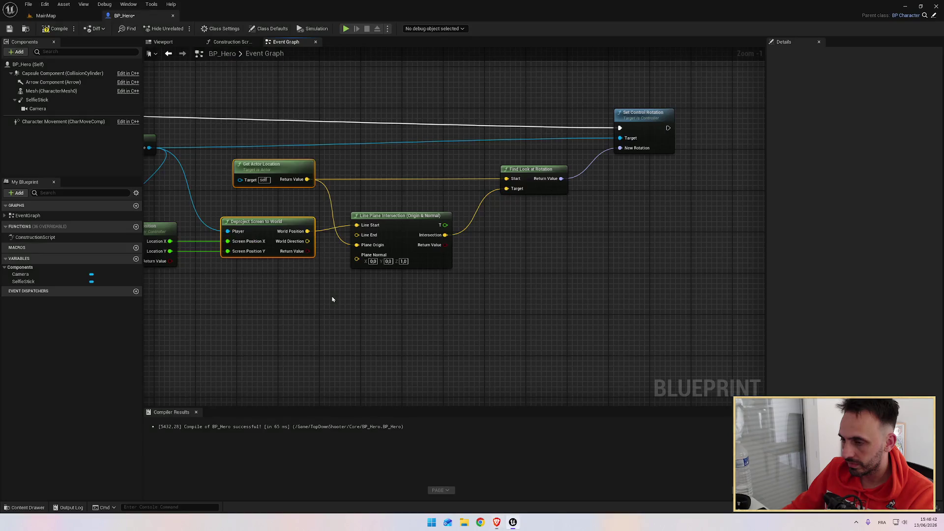
{"action": "key", "text": "alt+Tab"}
{"action": "key", "text": "alt+Tab"}
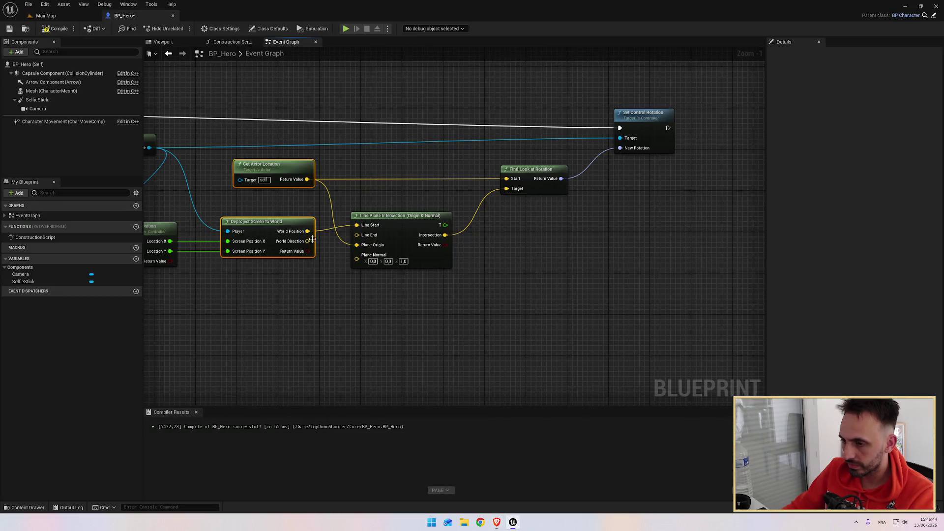
{"action": "left_click_drag", "start_coordinate": [307, 241], "coordinate": [347, 287]}
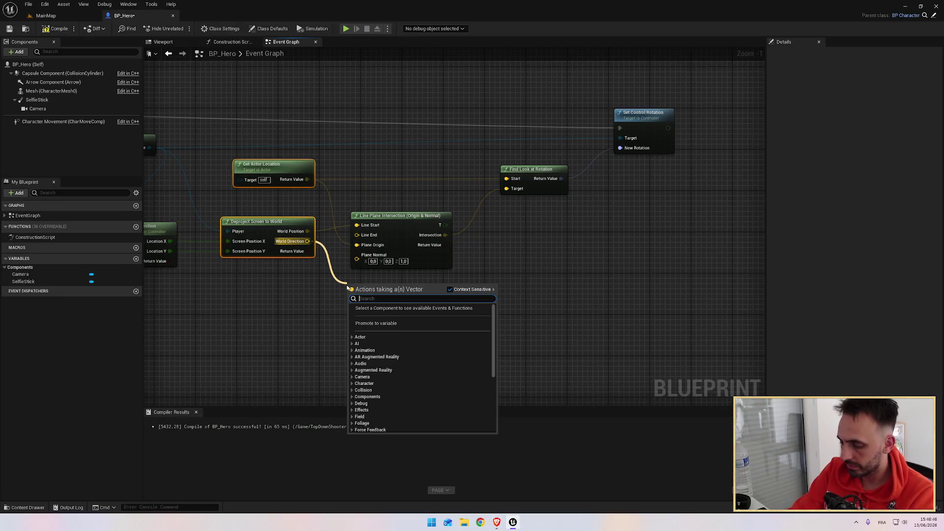
{"action": "type", "text": "*"}
{"action": "key", "text": "Return"}
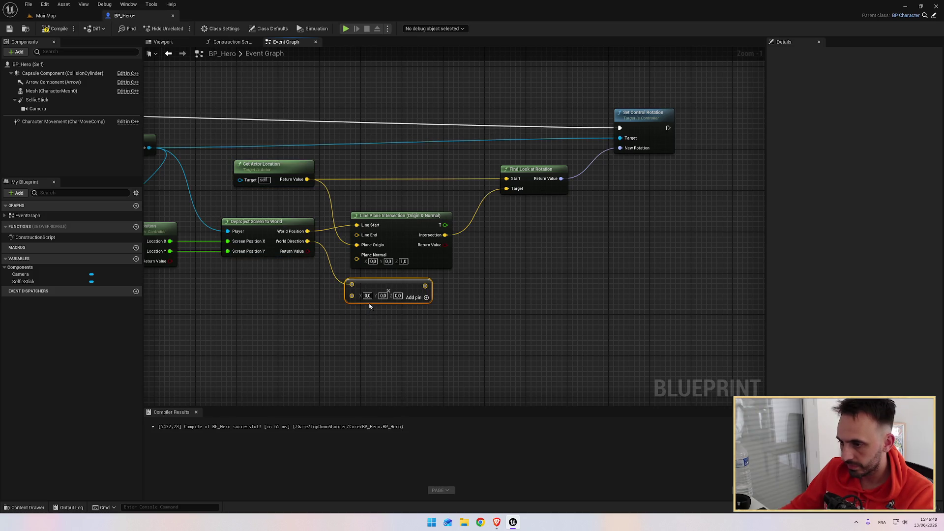
{"action": "right_click", "coordinate": [352, 297]}
{"action": "mouse_move", "coordinate": [374, 399]}
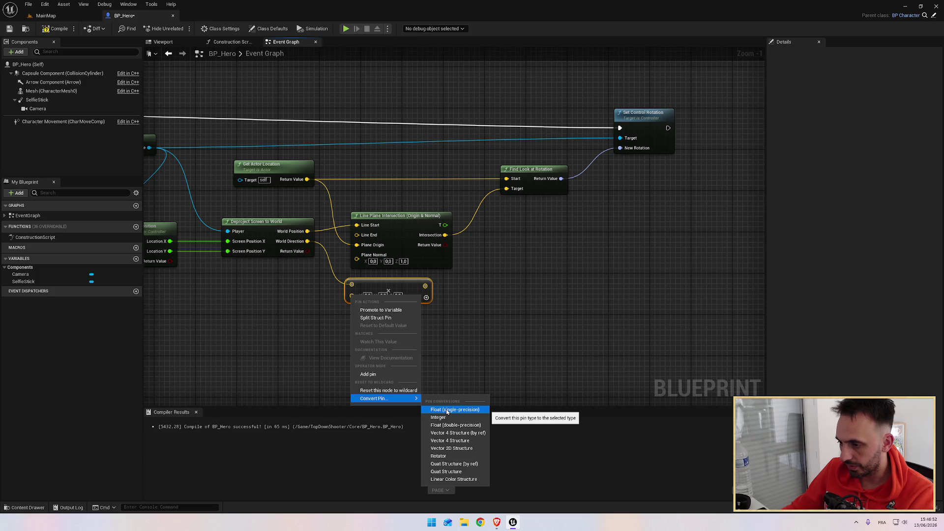
Resume the tutorial and rewind it ten seconds to review the Multiply setup.
{"action": "key", "text": "alt+Tab"}
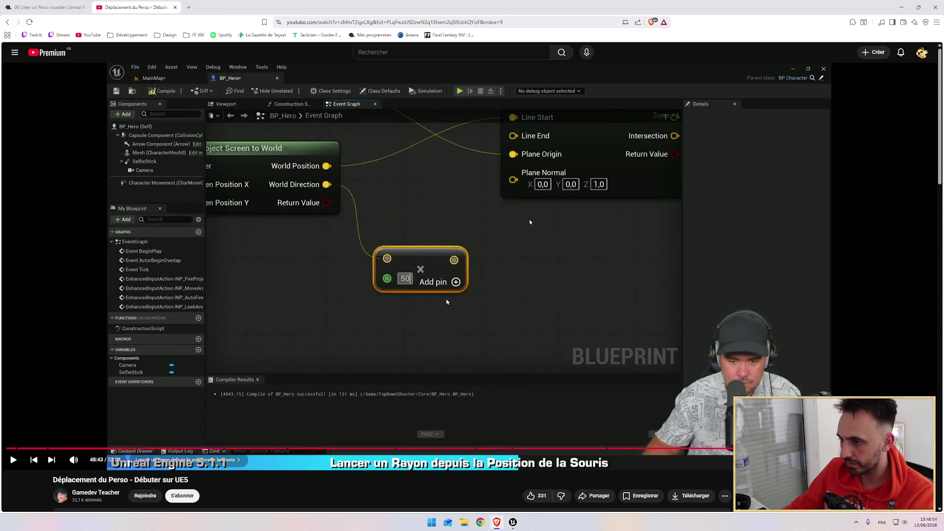
{"action": "left_click", "coordinate": [452, 305]}
{"action": "key", "text": "j"}
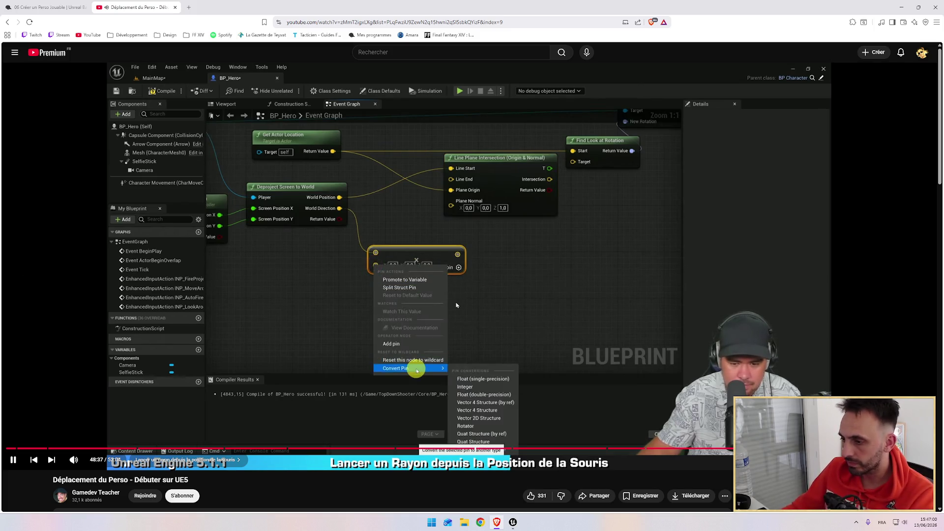
{"action": "key", "text": "alt+Tab"}
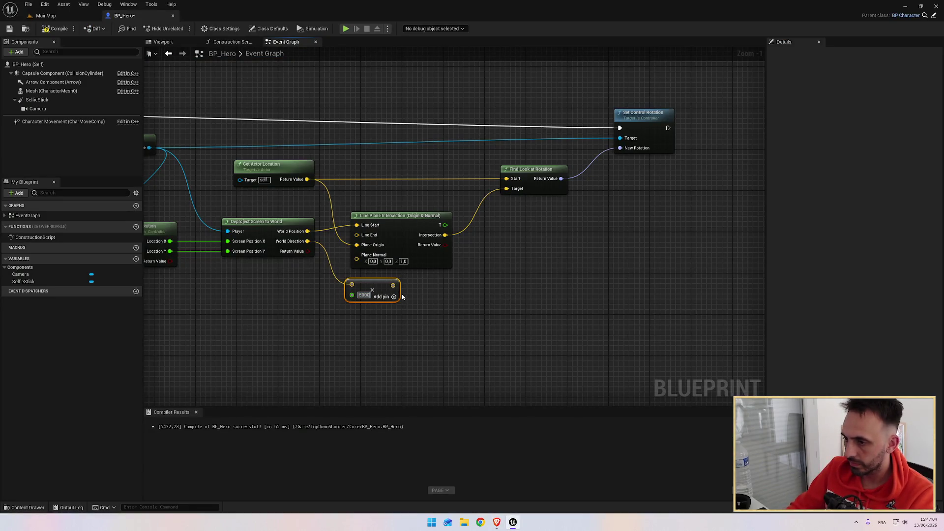
Move the intersection and rotation nodes further right and deselect them.
{"action": "mouse_move", "coordinate": [421, 85]}
{"action": "left_mouse_down"}
{"action": "mouse_move", "coordinate": [647, 270]}
{"action": "mouse_move", "coordinate": [657, 267]}
{"action": "left_mouse_up"}
{"action": "scroll", "coordinate": [674, 278], "scroll_direction": "down", "scroll_amount": 5}
{"action": "scroll", "coordinate": [670, 291], "scroll_direction": "up", "scroll_amount": 4}
{"action": "left_click", "coordinate": [558, 279]}
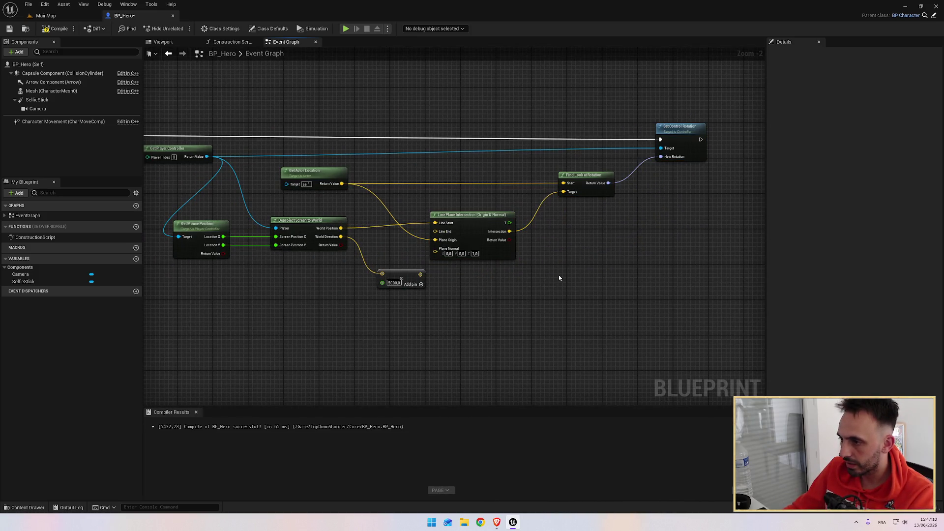
{"action": "key", "text": "alt+Tab"}
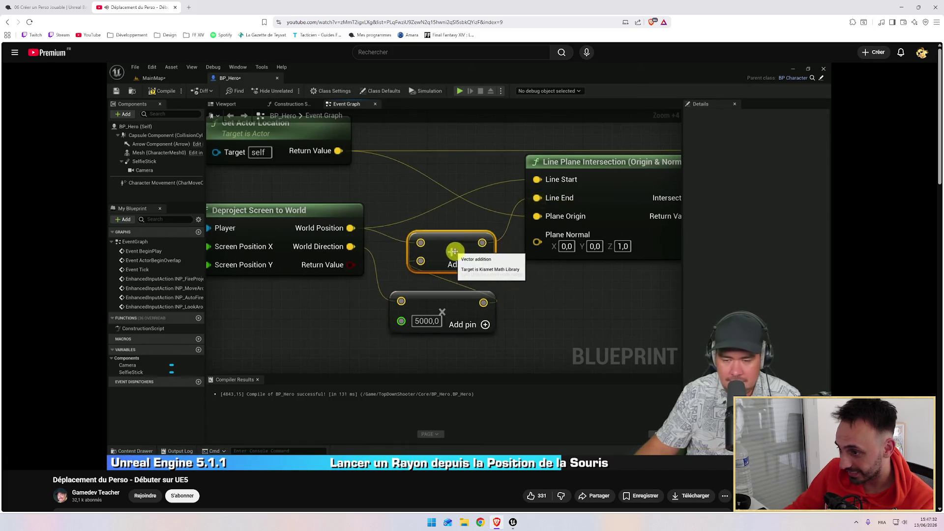
Place a vector Add node pulled from World Position.
{"action": "left_click", "coordinate": [513, 285]}
{"action": "key", "text": "alt+Tab"}
{"action": "left_click_drag", "start_coordinate": [422, 274], "coordinate": [398, 261]}
{"action": "type", "text": "+"}
{"action": "left_click", "coordinate": [422, 296]}
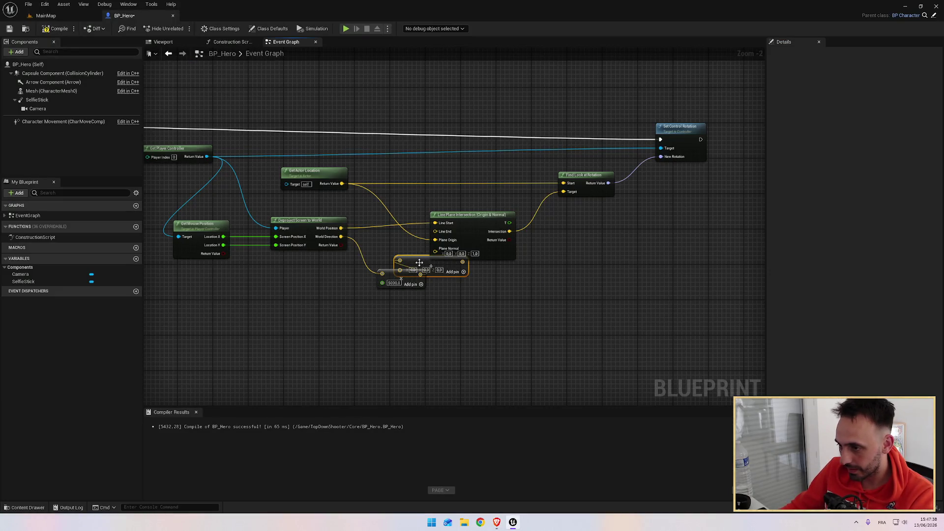
Check the tutorial's wiring, then feed the 5000-scaled direction into the Add node.
{"action": "key", "text": "alt+Tab"}
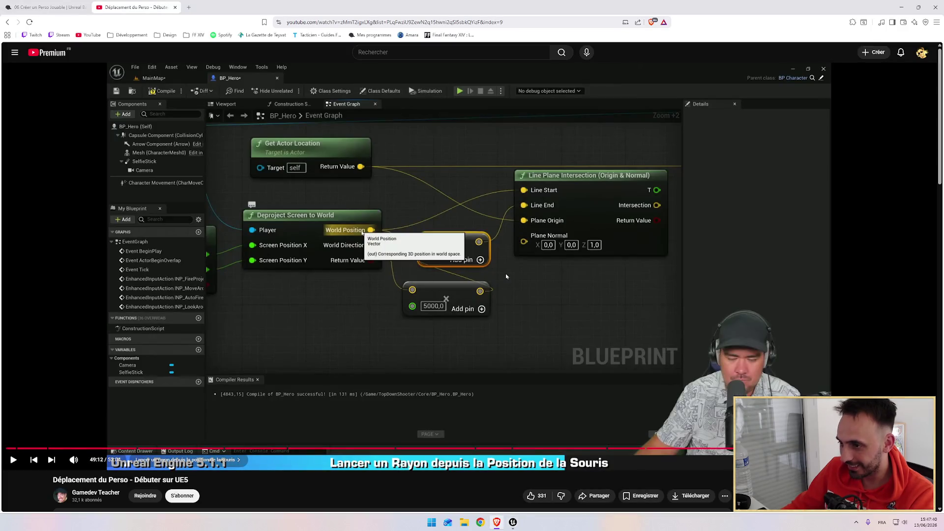
{"action": "left_click", "coordinate": [506, 273]}
{"action": "left_click", "coordinate": [518, 277]}
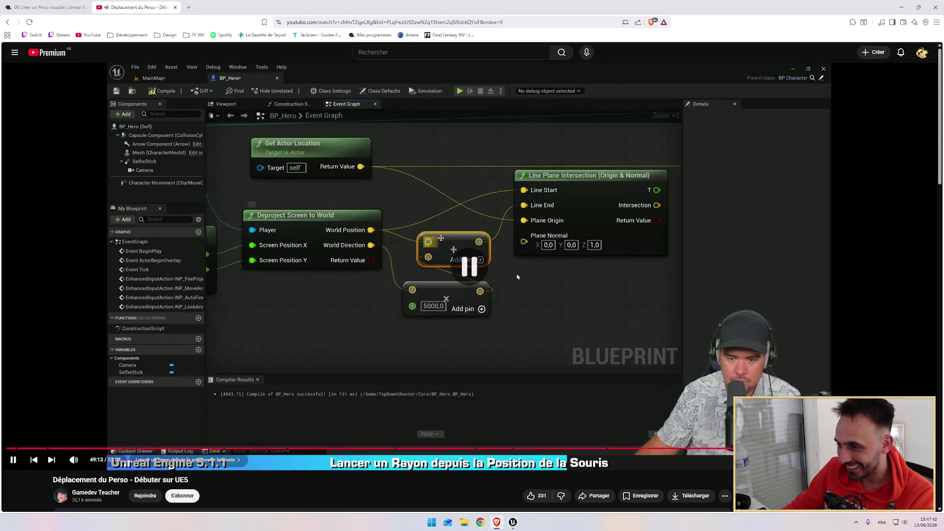
{"action": "key", "text": "alt+Tab"}
{"action": "scroll", "coordinate": [348, 237], "scroll_direction": "up", "scroll_amount": 2}
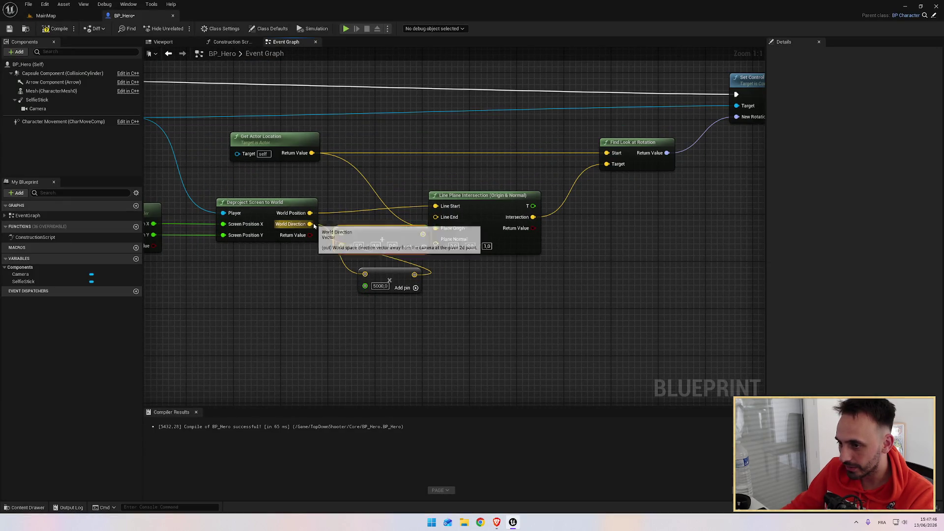
{"action": "key", "text": "alt+Tab"}
Connect the Add result to Line Plane Intersection's Line End and resume the tutorial.
{"action": "key", "text": "alt+Tab"}
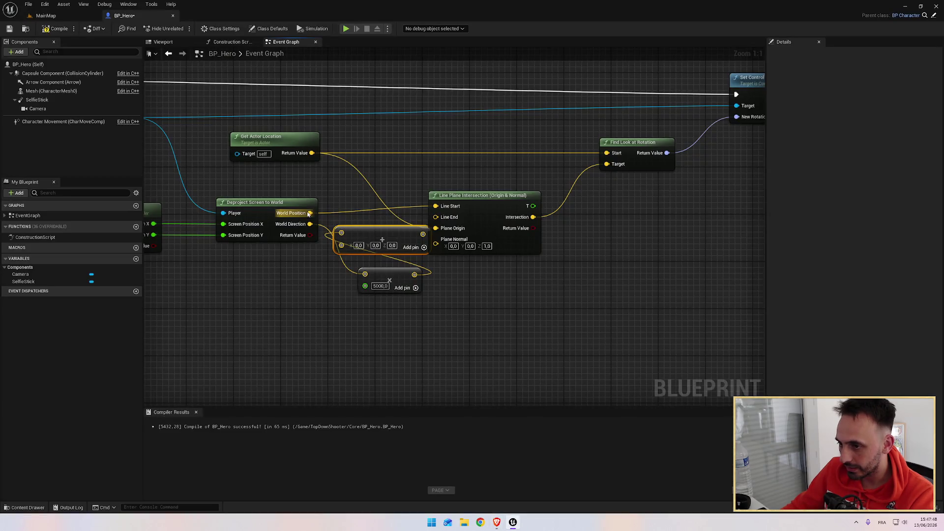
{"action": "mouse_move", "coordinate": [413, 273]}
{"action": "left_mouse_down"}
{"action": "mouse_move", "coordinate": [345, 249]}
{"action": "mouse_move", "coordinate": [396, 250]}
{"action": "left_mouse_up"}
{"action": "left_click", "coordinate": [419, 290], "text": "ctrl"}
{"action": "left_click", "coordinate": [443, 288]}
{"action": "left_click_drag", "start_coordinate": [331, 126], "coordinate": [607, 306]}
{"action": "mouse_move", "coordinate": [268, 286]}
{"action": "left_mouse_down"}
{"action": "mouse_move", "coordinate": [290, 297]}
{"action": "mouse_move", "coordinate": [325, 259]}
{"action": "left_mouse_up"}
{"action": "left_click_drag", "start_coordinate": [331, 322], "coordinate": [496, 296]}
{"action": "key", "text": "alt+Tab"}
{"action": "left_click", "coordinate": [515, 300]}
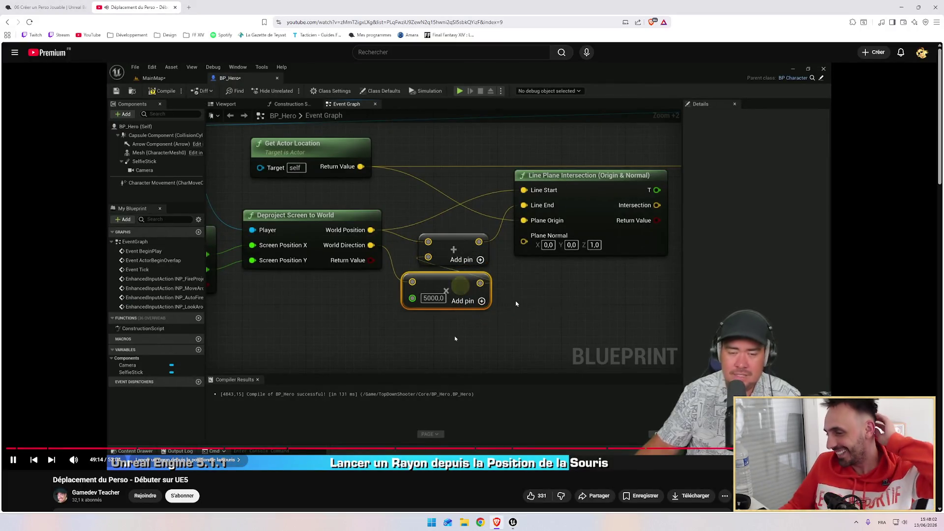
{"action": "key", "text": "alt+Tab"}
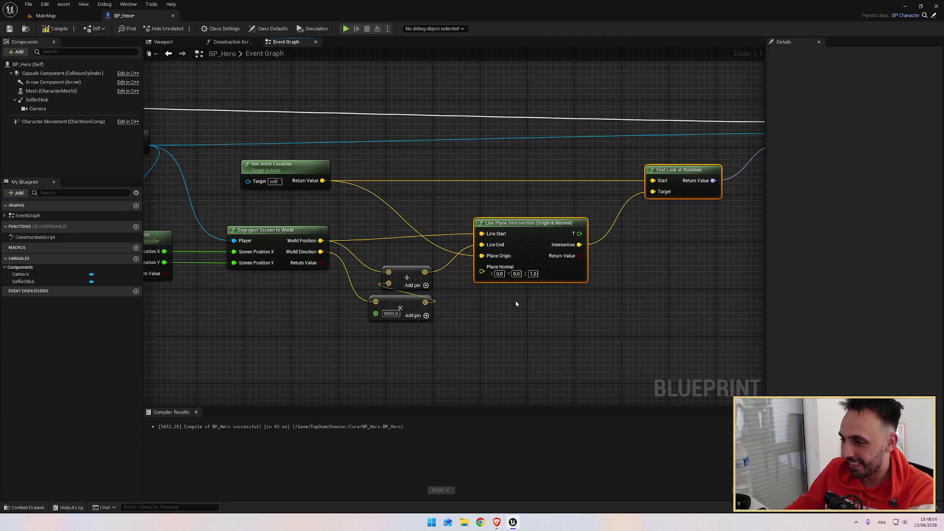
Watch the tutorial and pause it with Space on the mouse-aim graph overview.
{"action": "key", "text": "alt+Tab"}
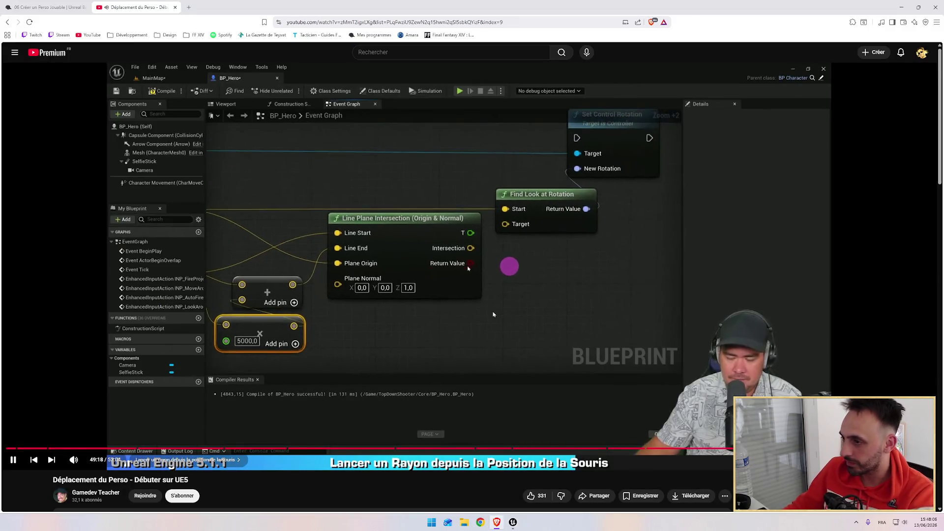
{"action": "key", "text": "alt+Tab"}
{"action": "key", "text": "alt+Tab"}
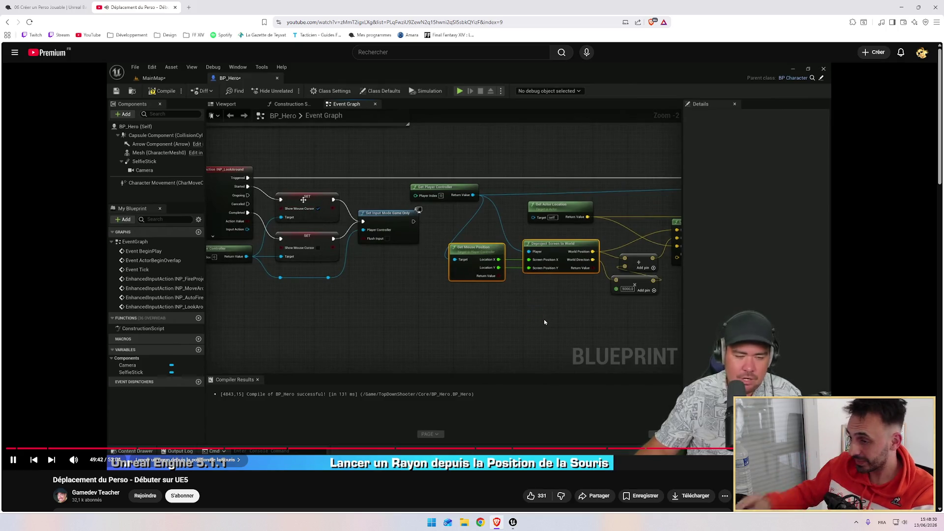
{"action": "key", "text": "space"}
{"action": "left_click", "coordinate": [364, 239]}
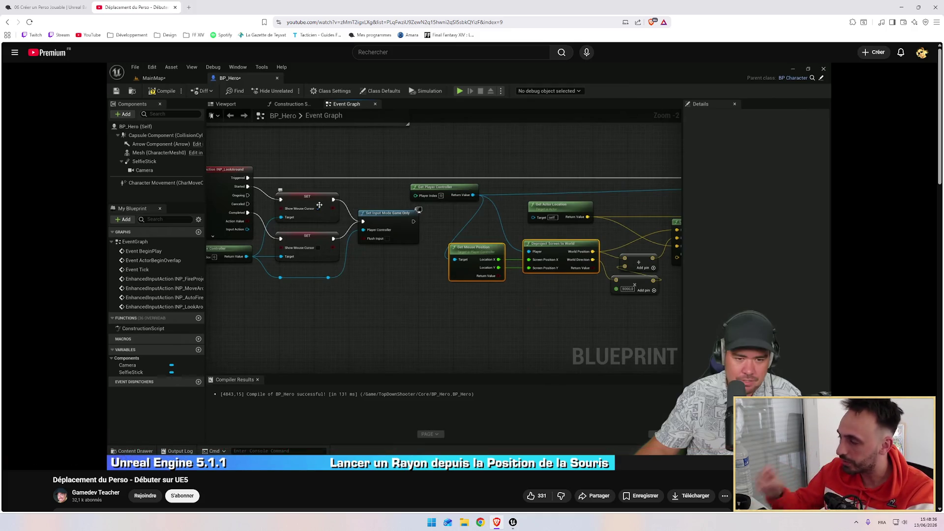
Play the tutorial to the in-editor aiming test, pause there, and return to BP_Hero's Event Graph.
{"action": "left_click", "coordinate": [474, 273]}
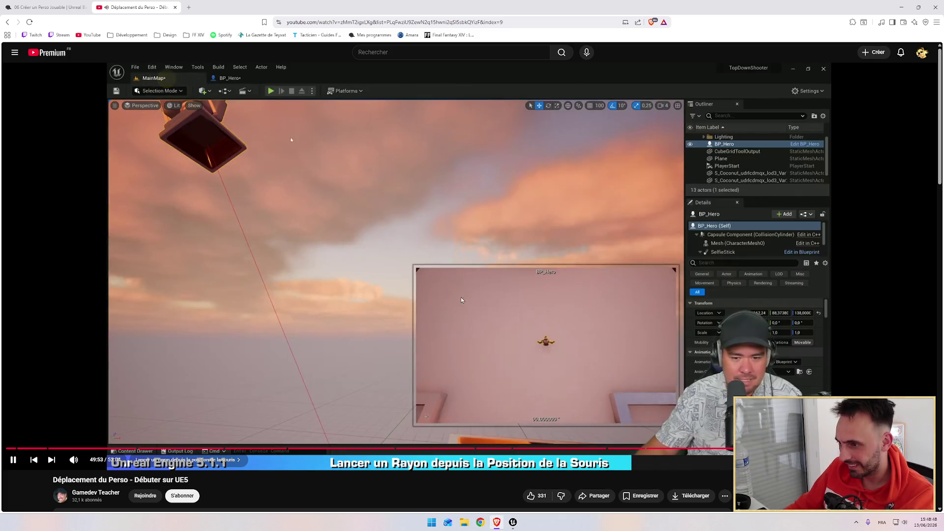
{"action": "left_click", "coordinate": [443, 270]}
{"action": "key", "text": "alt+Tab"}
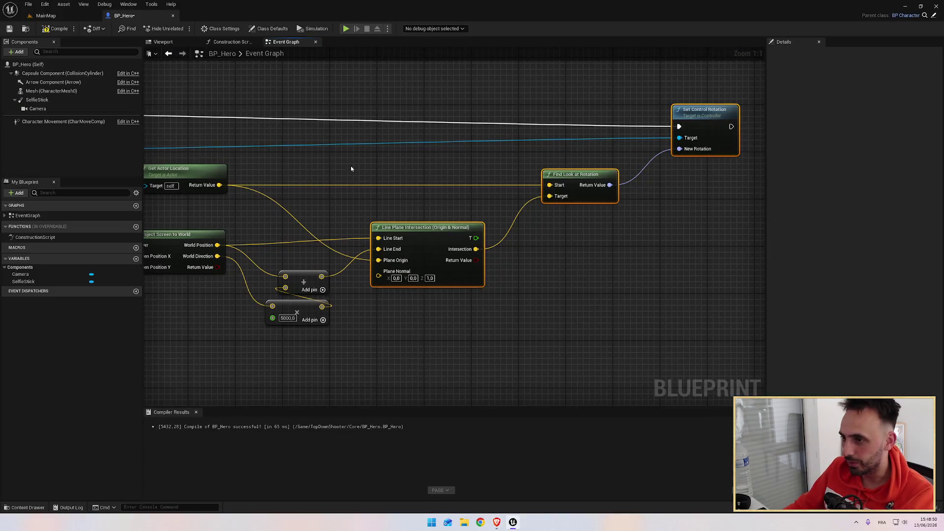
Launch the standalone game and walk the hero with WASD to check it turns toward the mouse.
{"action": "left_click", "coordinate": [345, 29]}
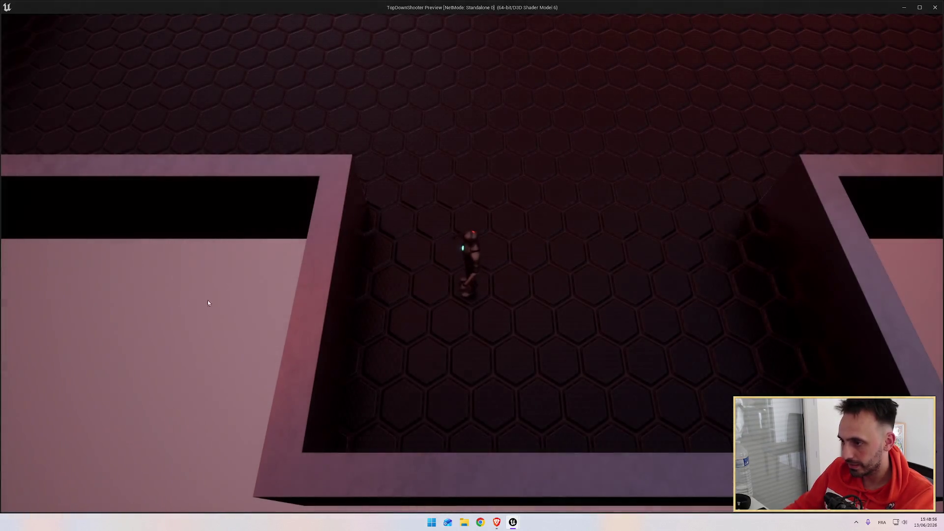
{"action": "key", "text": "d"}
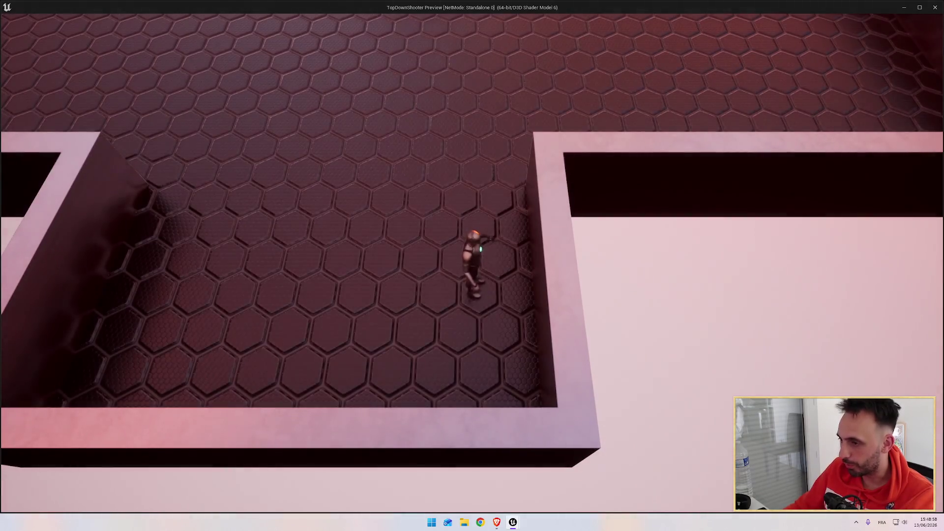
{"action": "key", "text": "w"}
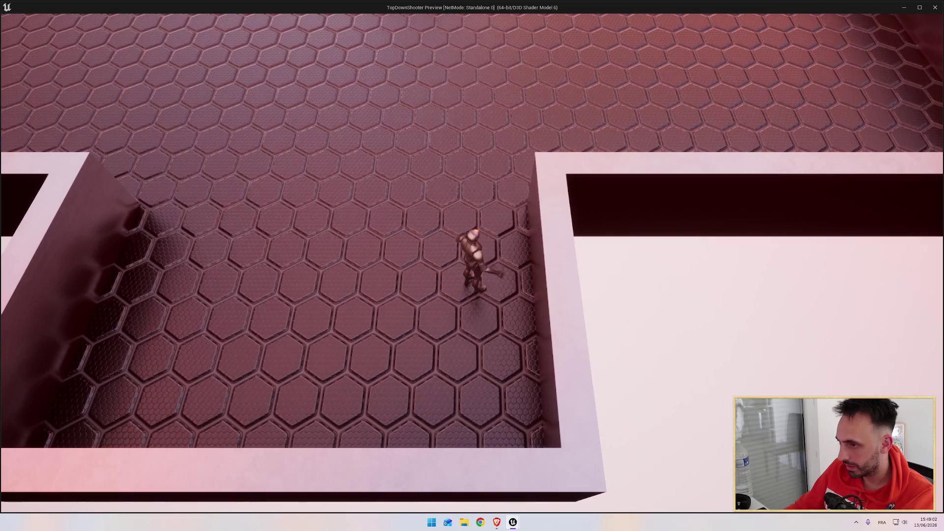
{"action": "key", "text": "a"}
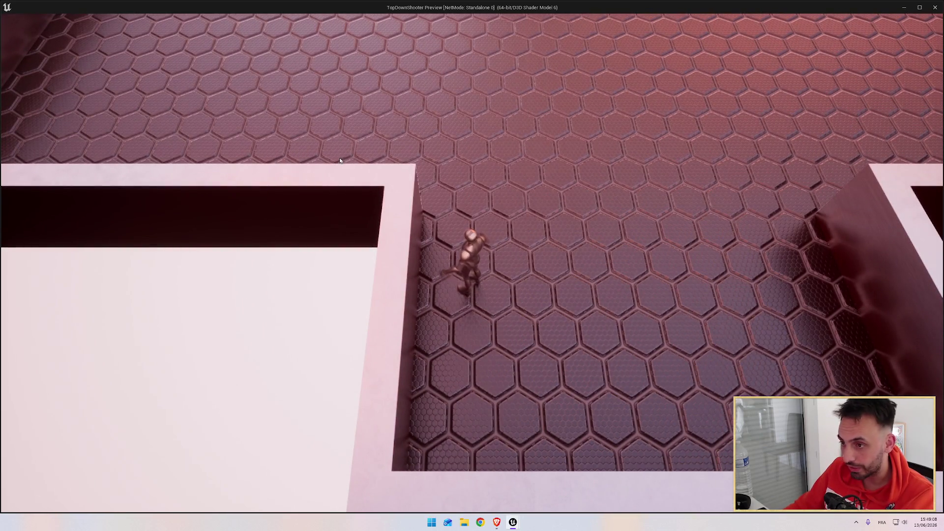
{"action": "key", "text": "a"}
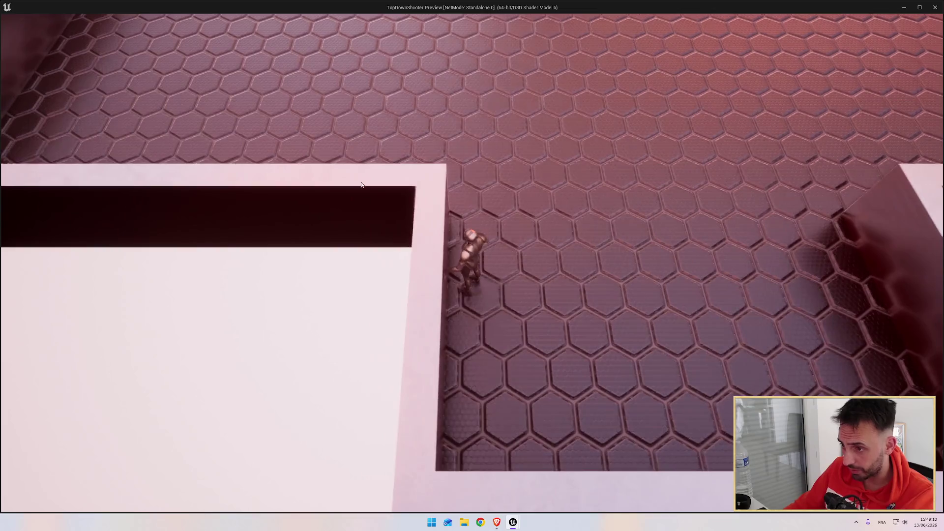
{"action": "key", "text": "s"}
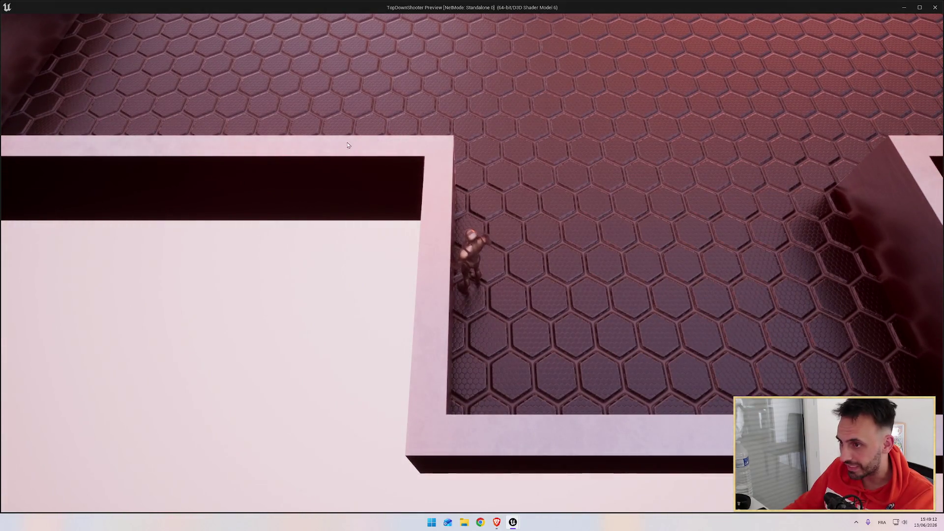
{"action": "key", "text": "w"}
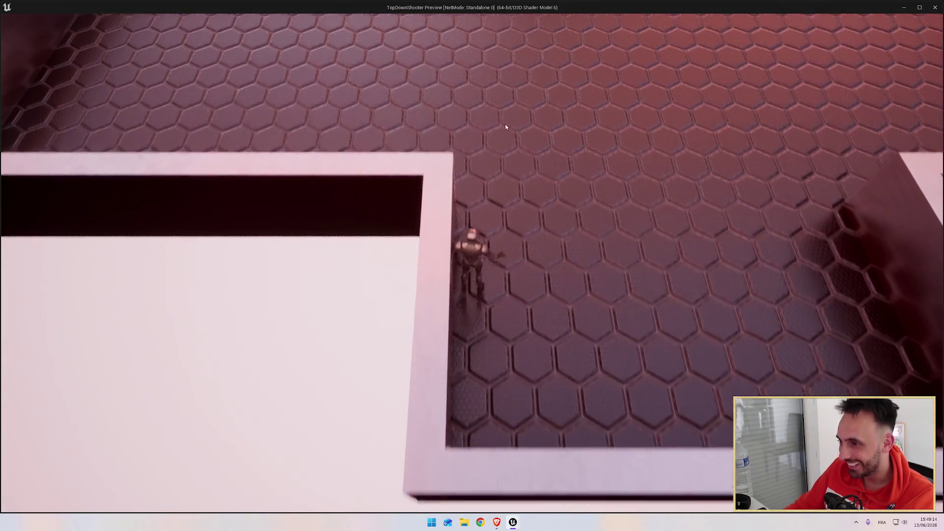
{"action": "key", "text": "a"}
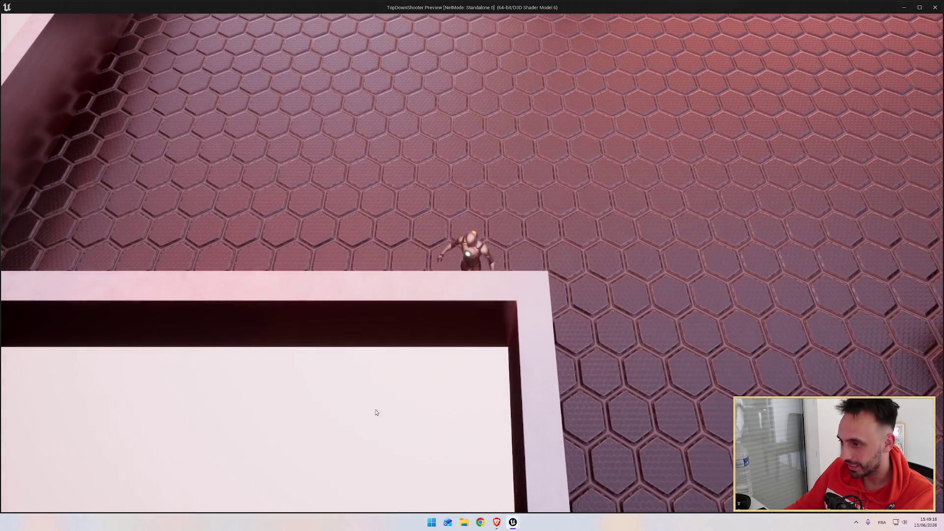
{"action": "key", "text": "d"}
{"action": "key", "text": "s"}
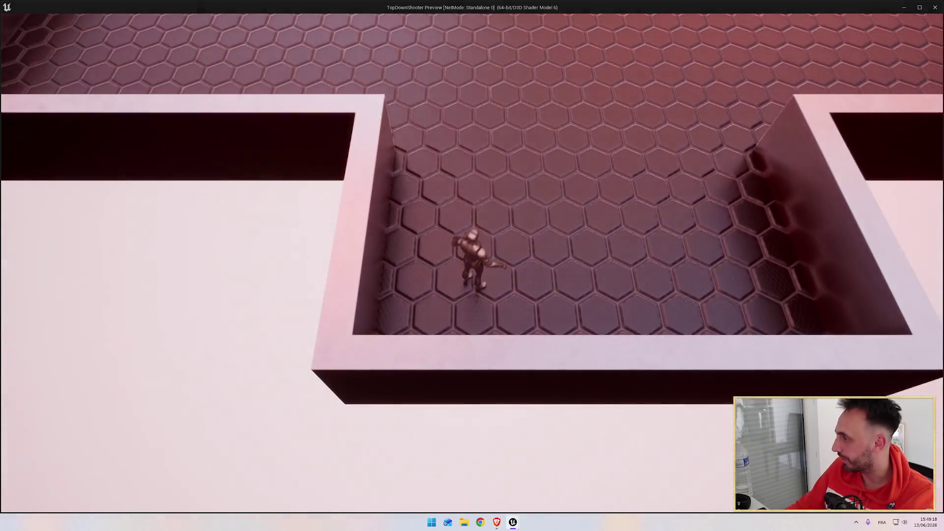
Close the game preview and resume the tutorial video in the browser.
{"action": "key", "text": "Escape"}
{"action": "key", "text": "alt+Tab"}
{"action": "left_click", "coordinate": [482, 254]}
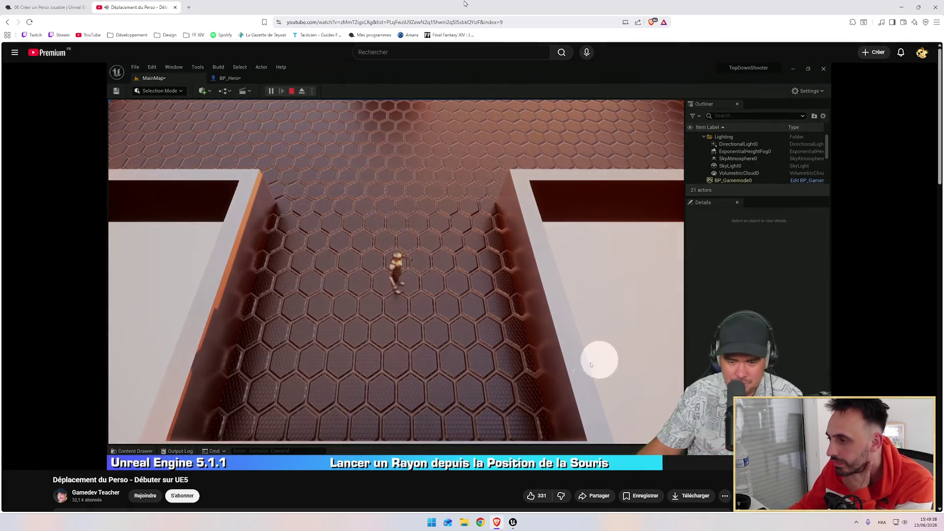
After the mouse-ray demonstration plays, return to the BP_Hero Event Graph in Unreal.
{"action": "key", "text": "alt+Tab"}
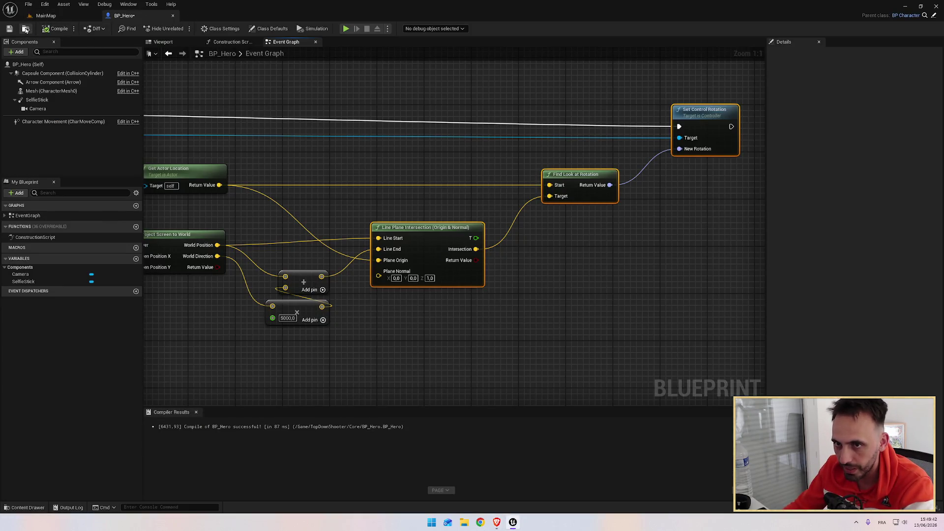
Go back to the tutorial's Line Plane Intersection and Find Look at Rotation graph.
{"action": "key", "text": "alt+Tab"}
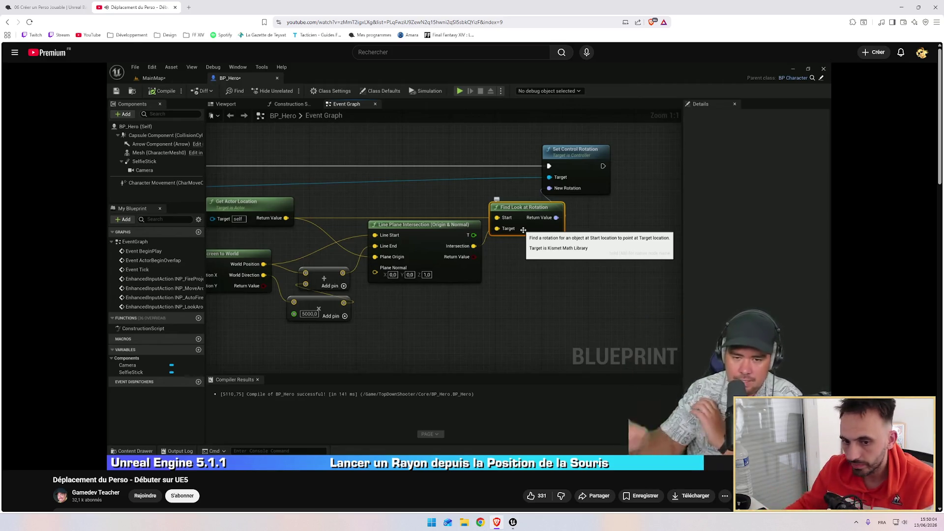
Pause and resume the Find Look at Rotation explanation, then return to the BP_Hero graph.
{"action": "left_click", "coordinate": [500, 312]}
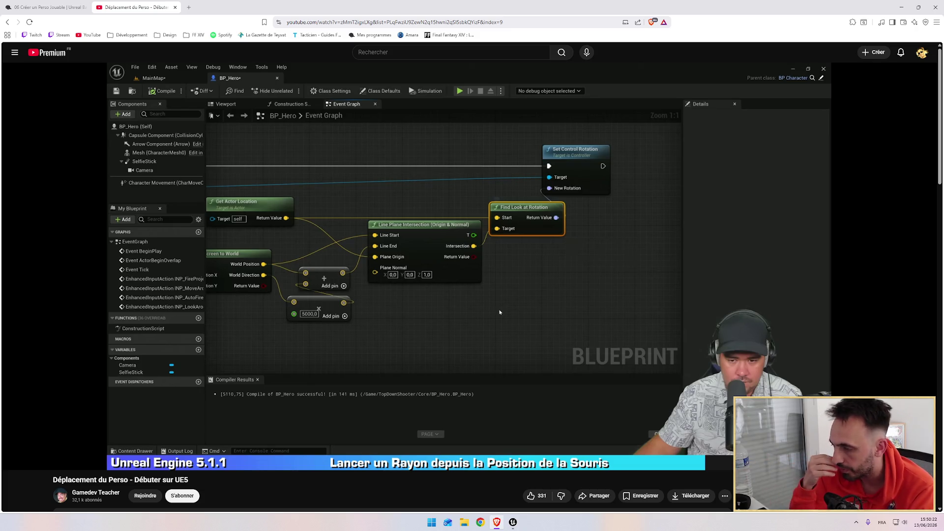
{"action": "mouse_move", "coordinate": [327, 213]}
{"action": "left_click", "coordinate": [459, 222]}
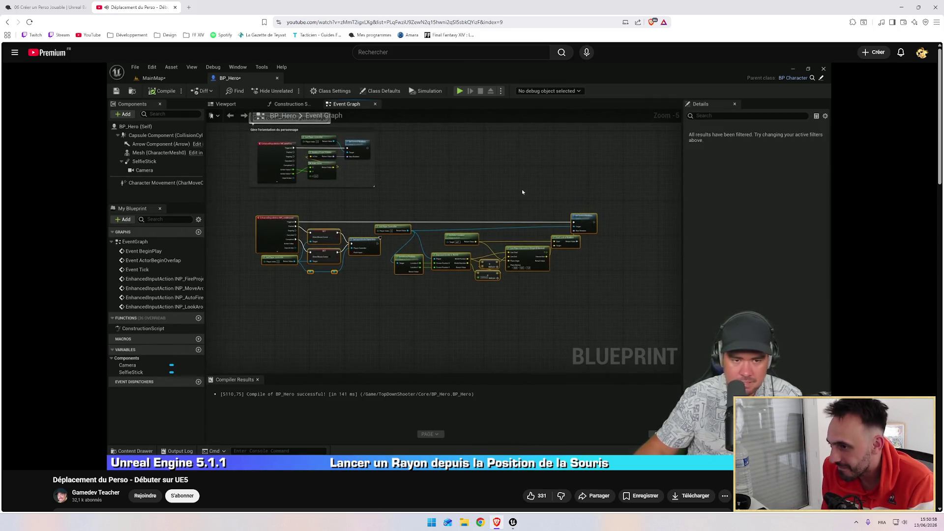
{"action": "key", "text": "alt+Tab"}
{"action": "scroll", "coordinate": [650, 190], "scroll_direction": "down", "scroll_amount": 4}
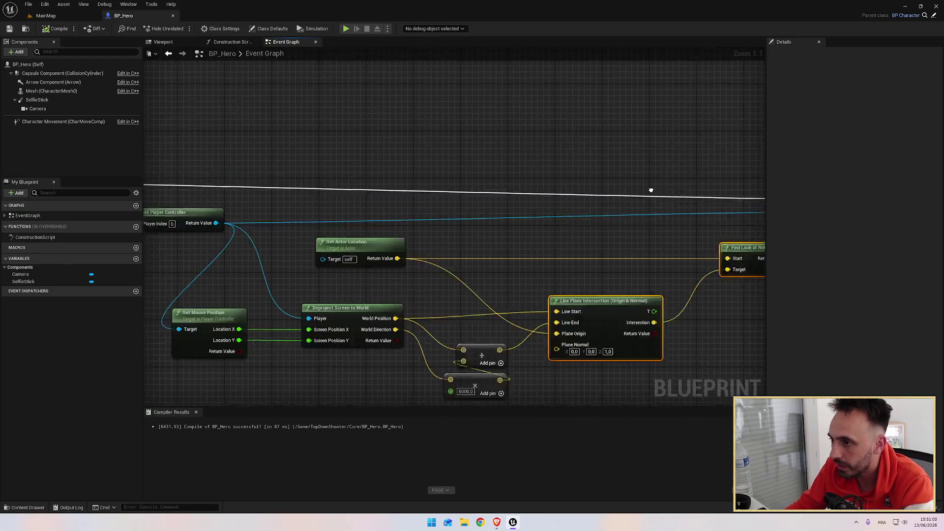
Straighten the LookAround and Get Player Controller wires into Set Control Rotation.
{"action": "scroll", "coordinate": [500, 199], "scroll_direction": "up", "scroll_amount": 1}
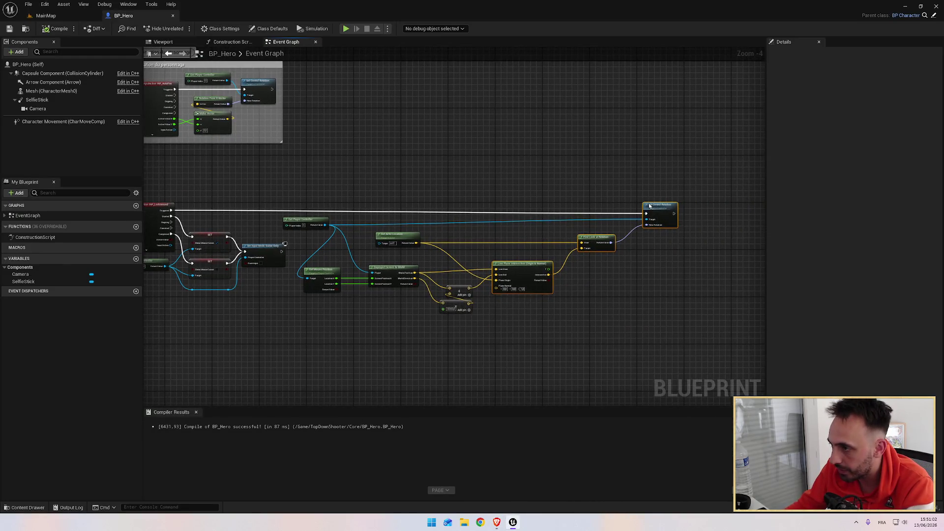
{"action": "scroll", "coordinate": [641, 190], "scroll_direction": "down", "scroll_amount": 1}
{"action": "left_click", "coordinate": [279, 207], "text": "ctrl"}
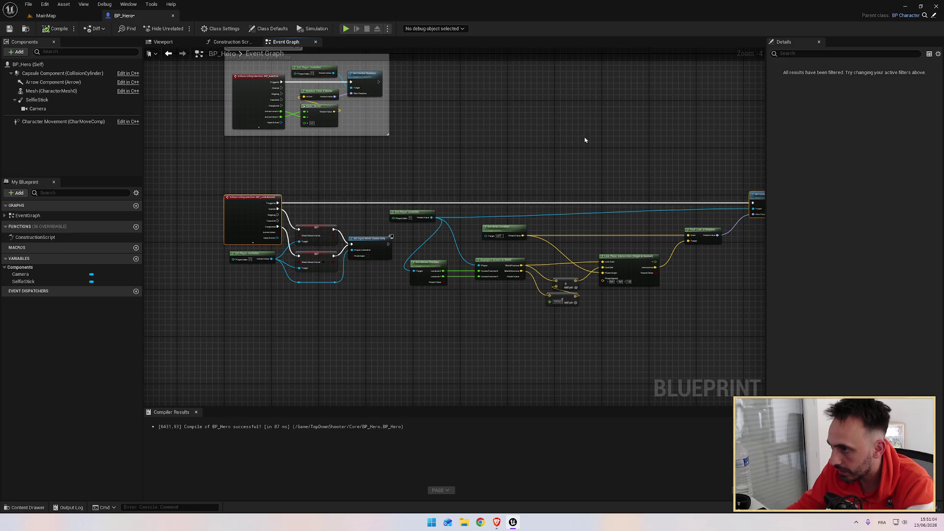
{"action": "key", "text": "q"}
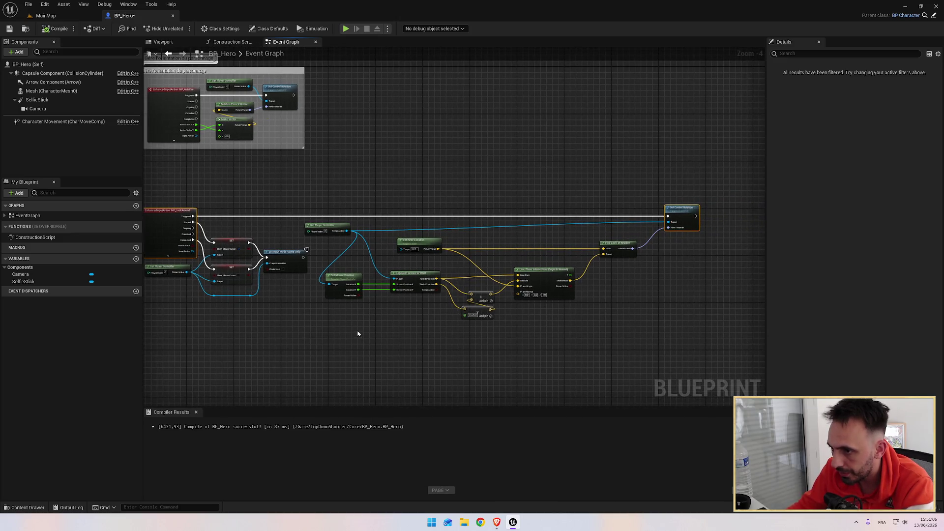
{"action": "left_click", "coordinate": [327, 227]}
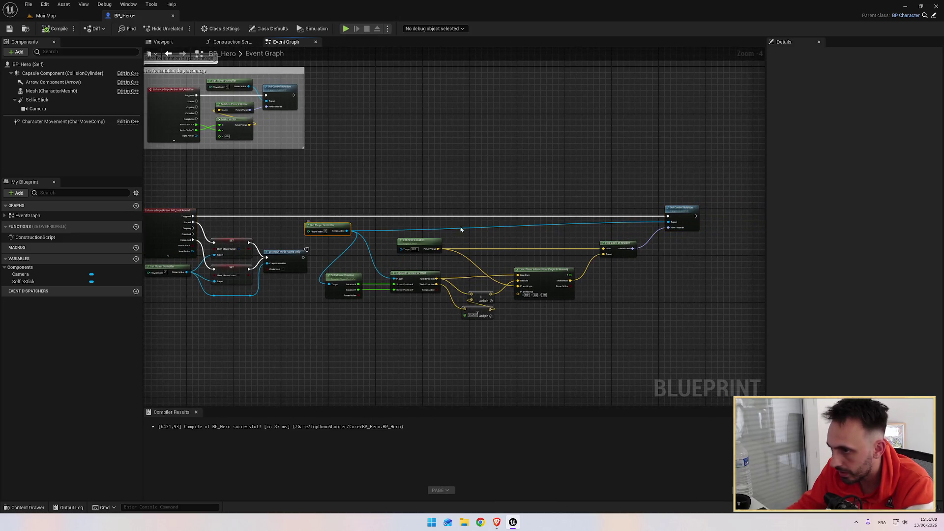
{"action": "left_click", "coordinate": [681, 207], "text": "ctrl"}
{"action": "key", "text": "q"}
{"action": "left_click", "coordinate": [375, 215]}
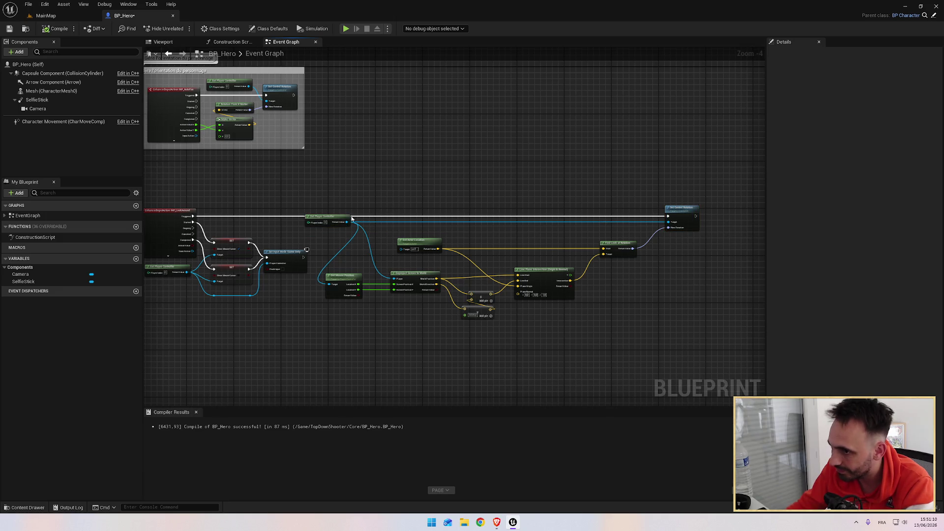
Rearrange Get Player Controller and shift the mouse-ray and look-at nodes to the right.
{"action": "left_click_drag", "start_coordinate": [328, 217], "coordinate": [365, 226]}
{"action": "left_click", "coordinate": [370, 307]}
{"action": "left_click_drag", "start_coordinate": [370, 307], "coordinate": [623, 242]}
{"action": "left_click_drag", "start_coordinate": [573, 315], "coordinate": [593, 315]}
{"action": "left_click_drag", "start_coordinate": [364, 224], "coordinate": [375, 239]}
Add a raised reroute point on the Player Controller wire and adjust nearby nodes.
{"action": "double_click", "coordinate": [412, 244]}
{"action": "left_click_drag", "start_coordinate": [413, 244], "coordinate": [413, 224]}
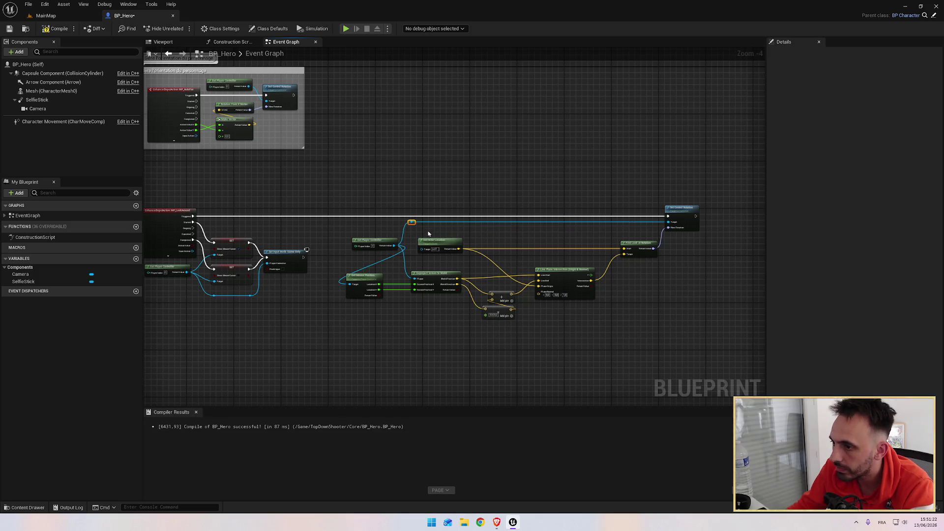
{"action": "left_click_drag", "start_coordinate": [412, 223], "coordinate": [426, 230]}
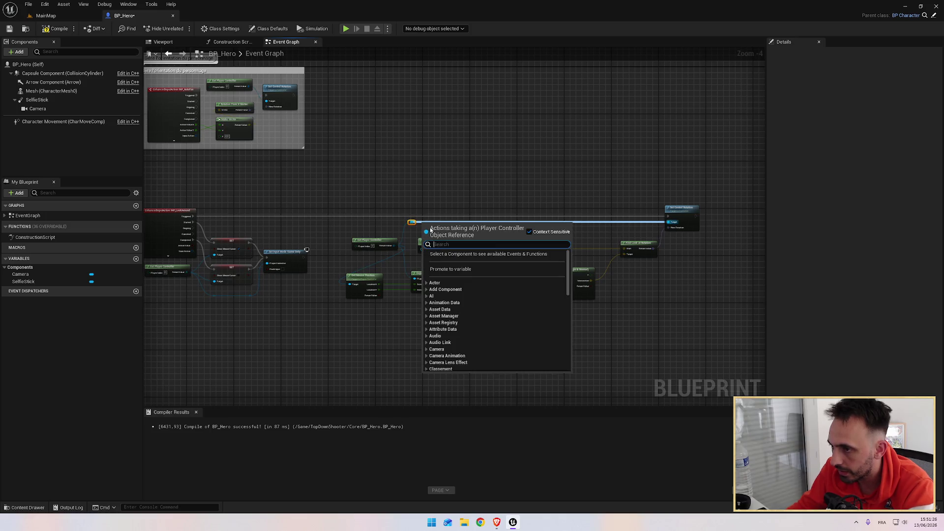
{"action": "key", "text": "Escape"}
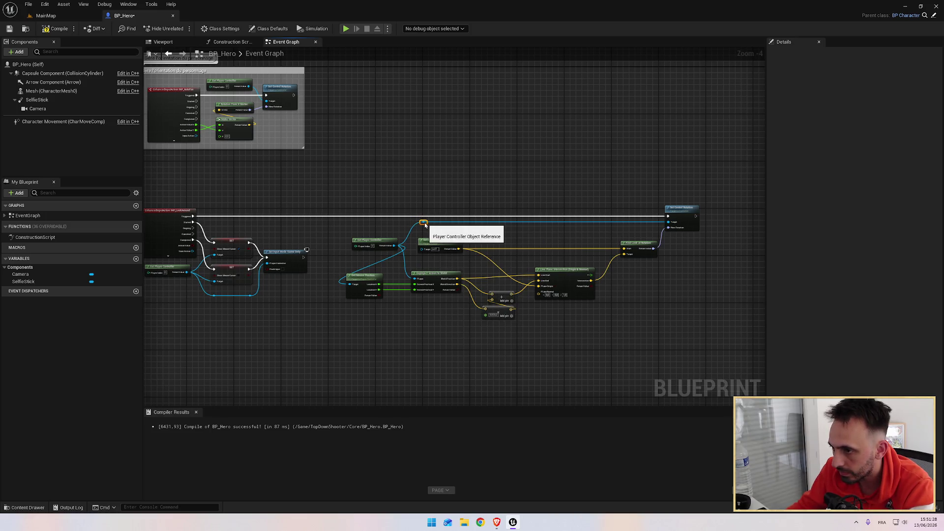
{"action": "left_click_drag", "start_coordinate": [434, 238], "coordinate": [436, 239]}
{"action": "left_click", "coordinate": [442, 234]}
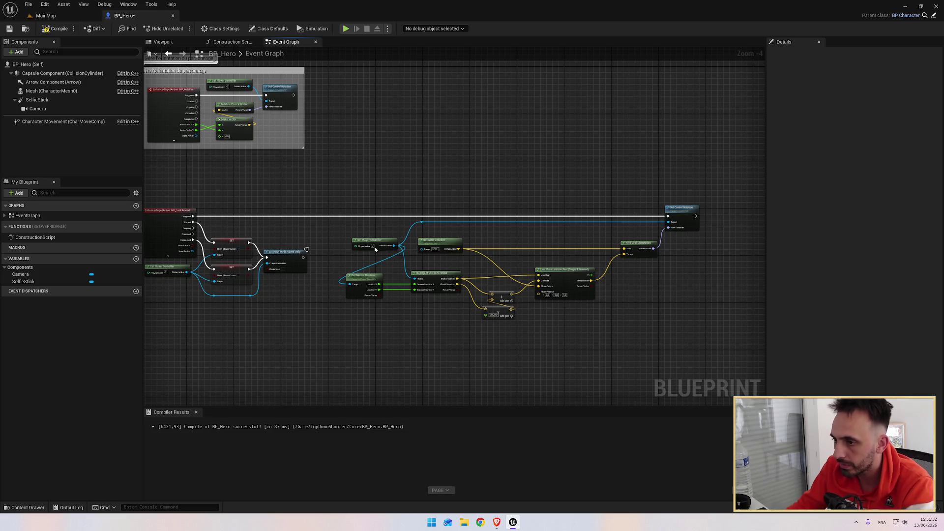
{"action": "mouse_move", "coordinate": [375, 246]}
{"action": "left_mouse_down"}
{"action": "mouse_move", "coordinate": [360, 246]}
{"action": "mouse_move", "coordinate": [367, 244]}
{"action": "left_mouse_up"}
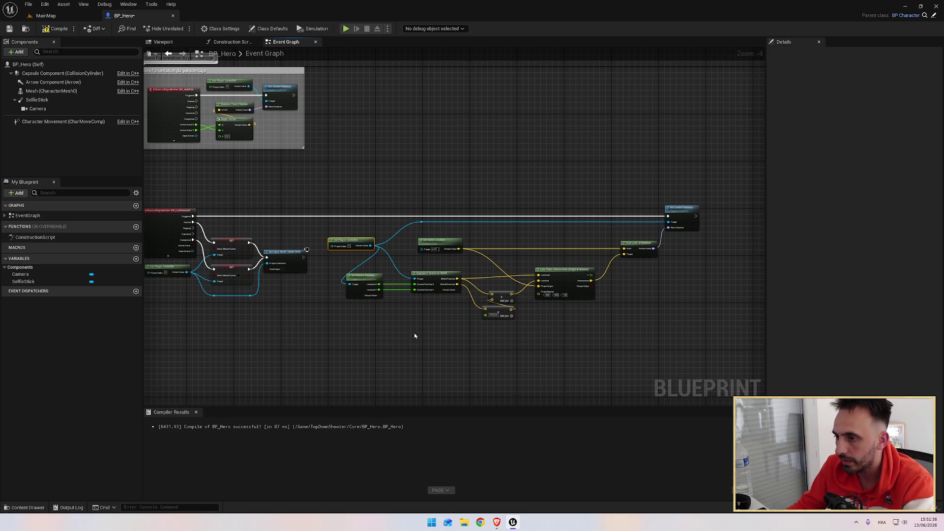
Compile and save BP_Hero, then return to the tutorial.
{"action": "left_click", "coordinate": [59, 29]}
{"action": "left_click", "coordinate": [9, 28]}
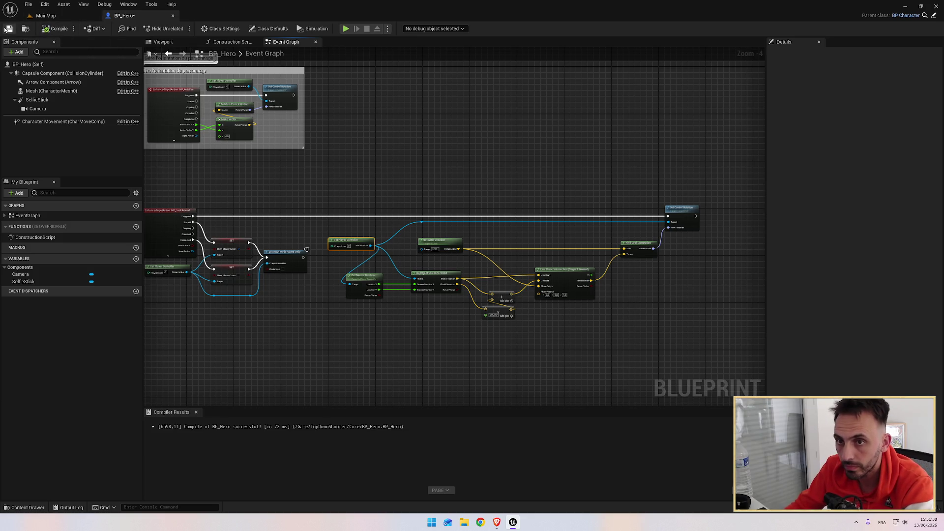
{"action": "key", "text": "alt+Tab"}
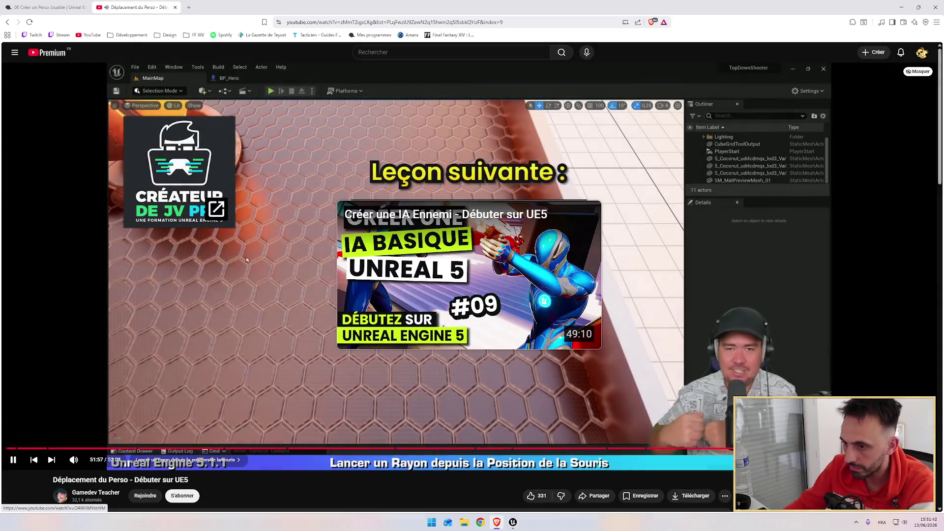
Browse the player settings and playlist options, leaving the video paused on the next-lesson screen.
{"action": "left_click", "coordinate": [208, 279]}
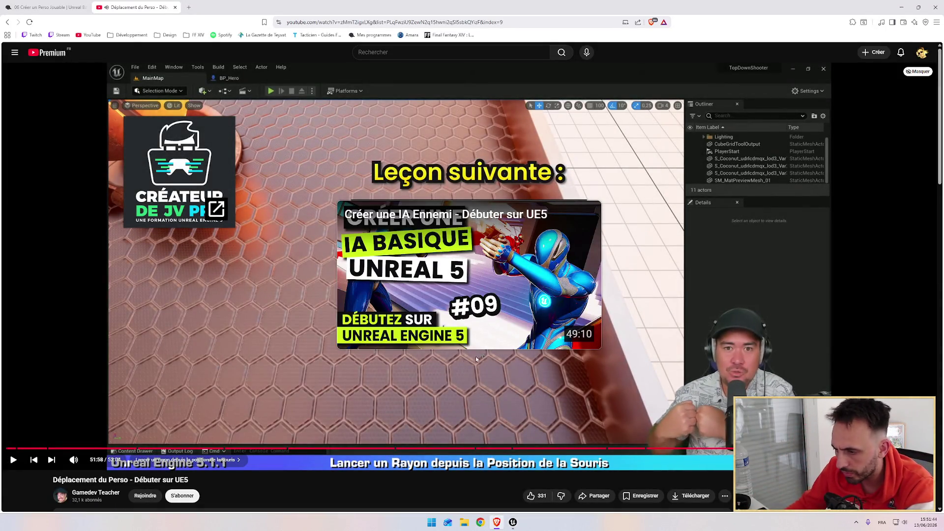
{"action": "left_click", "coordinate": [854, 460]}
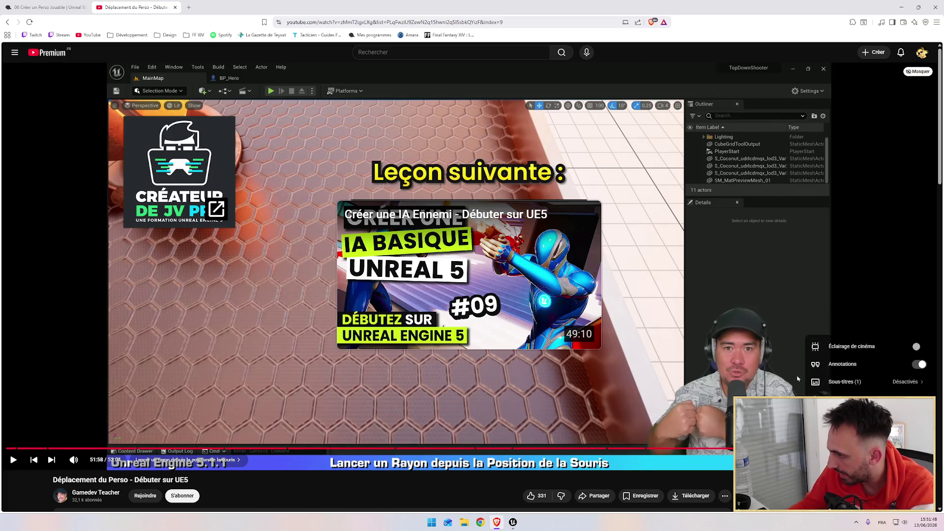
{"action": "scroll", "coordinate": [747, 364], "scroll_direction": "down", "scroll_amount": 3}
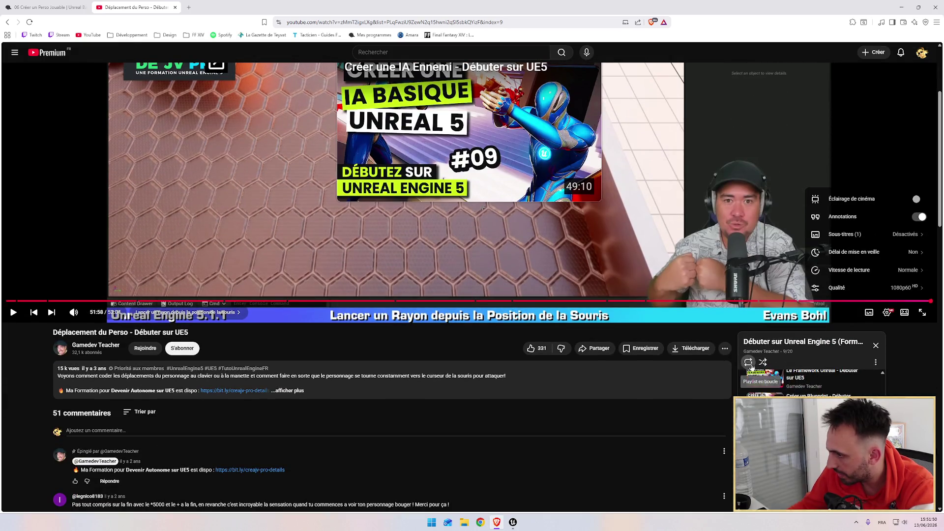
{"action": "left_click", "coordinate": [876, 363]}
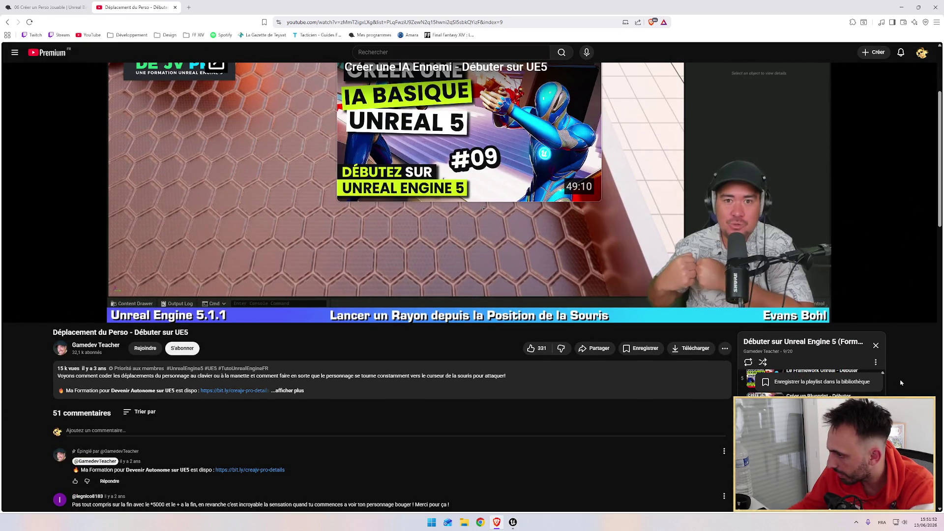
{"action": "scroll", "coordinate": [902, 383], "scroll_direction": "down", "scroll_amount": 2}
{"action": "scroll", "coordinate": [787, 364], "scroll_direction": "down", "scroll_amount": 2}
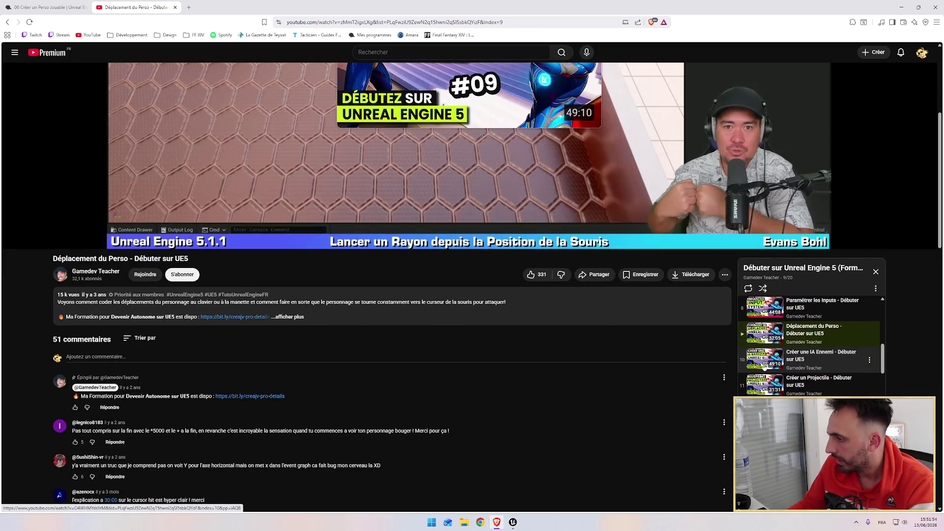
{"action": "scroll", "coordinate": [667, 201], "scroll_direction": "up", "scroll_amount": 2}
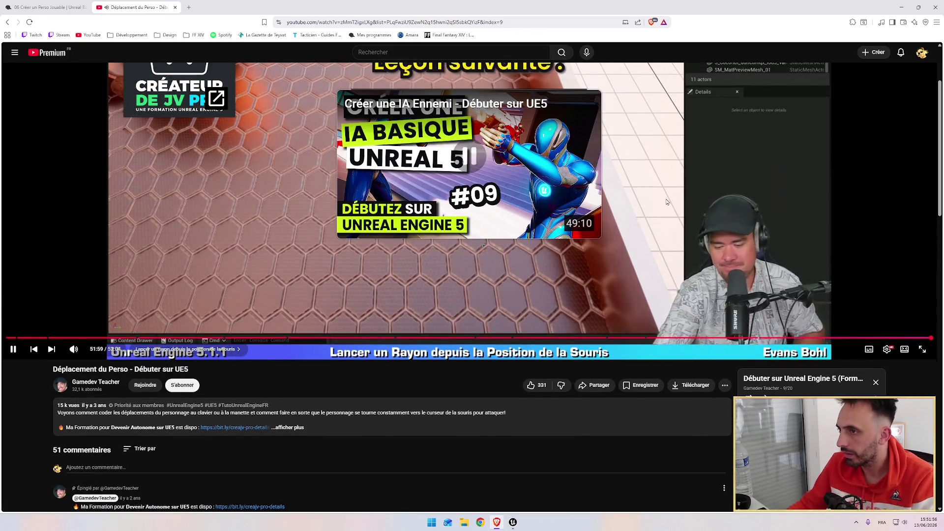
{"action": "left_click", "coordinate": [667, 202]}
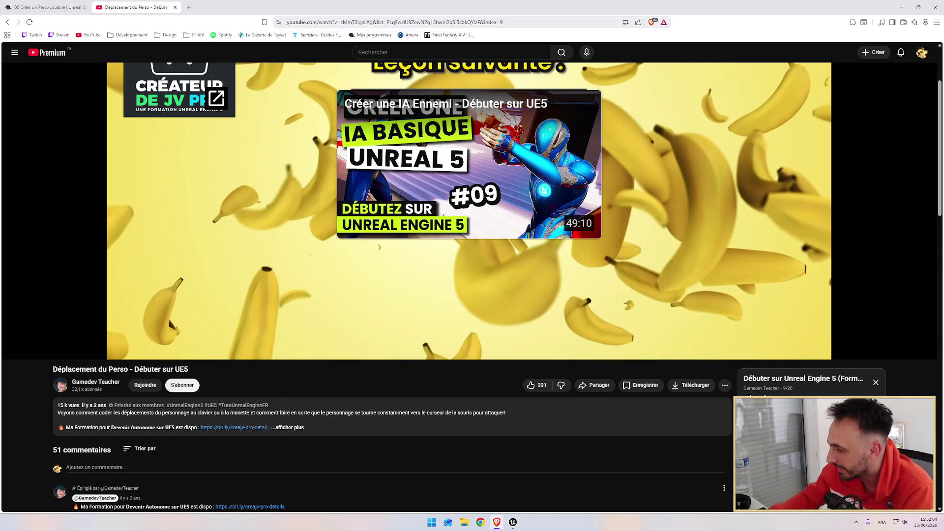
Return to the Unreal BP_Hero editor and look over the whole rotation graph.
{"action": "scroll", "coordinate": [347, 305], "scroll_direction": "up", "scroll_amount": 2}
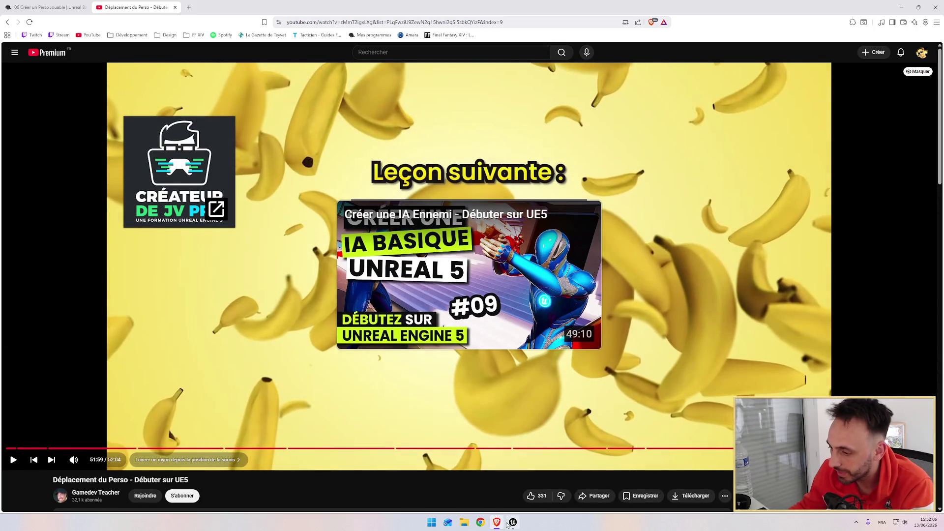
{"action": "left_click", "coordinate": [507, 525]}
{"action": "mouse_move", "coordinate": [394, 185]}
{"action": "left_mouse_down"}
{"action": "mouse_move", "coordinate": [531, 169]}
{"action": "mouse_move", "coordinate": [363, 173]}
{"action": "mouse_move", "coordinate": [388, 170]}
{"action": "mouse_move", "coordinate": [580, 251]}
{"action": "mouse_move", "coordinate": [409, 226]}
{"action": "mouse_move", "coordinate": [431, 211]}
{"action": "left_mouse_up"}
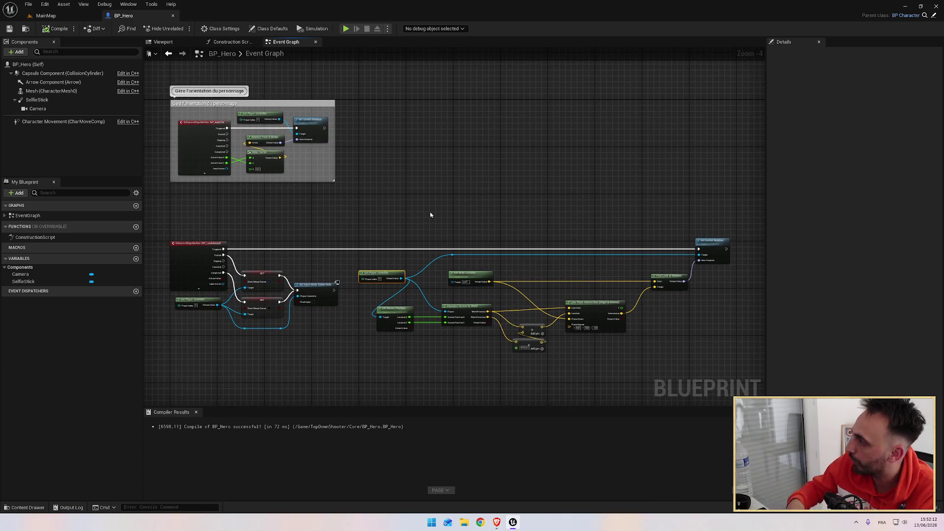